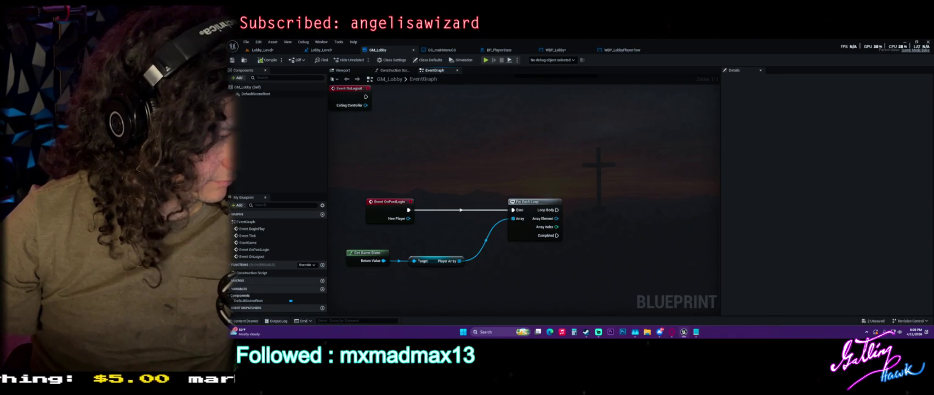
Search all content for 'player controller' to locate the engine's PlayerController class
key(ctrl+space)
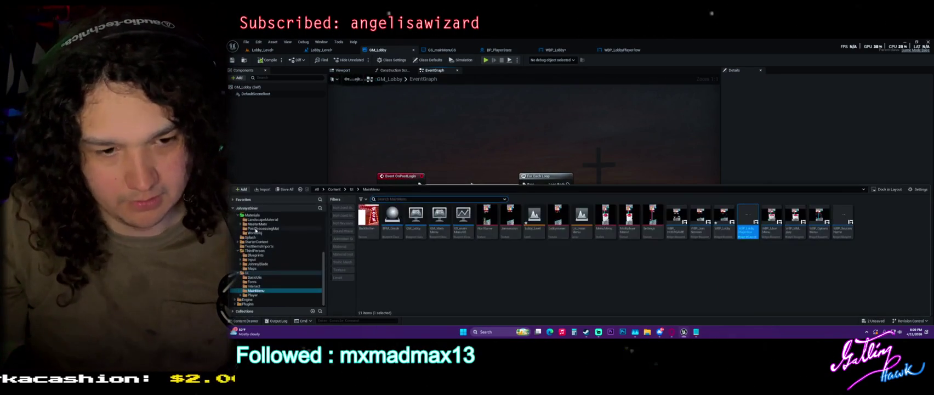
scroll(259, 227, up, 5)
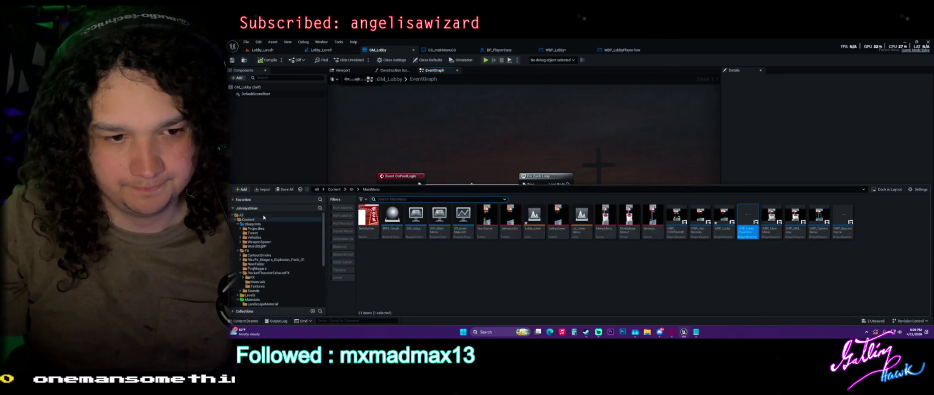
click(264, 215)
click(426, 200)
text(play)
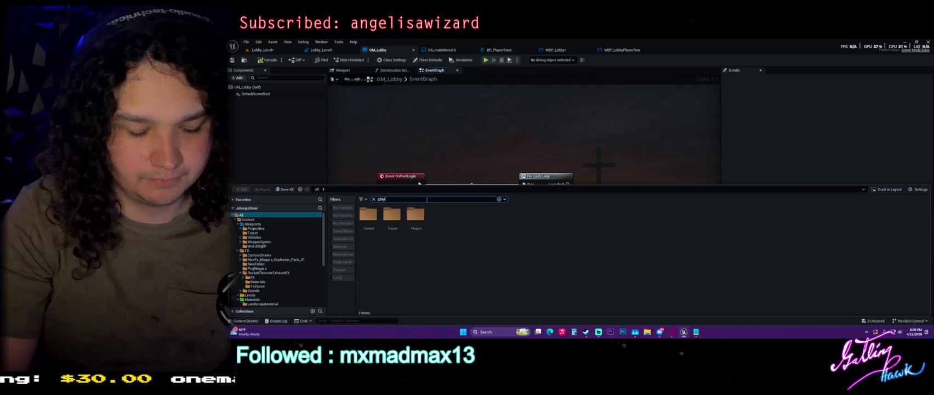
text(e)
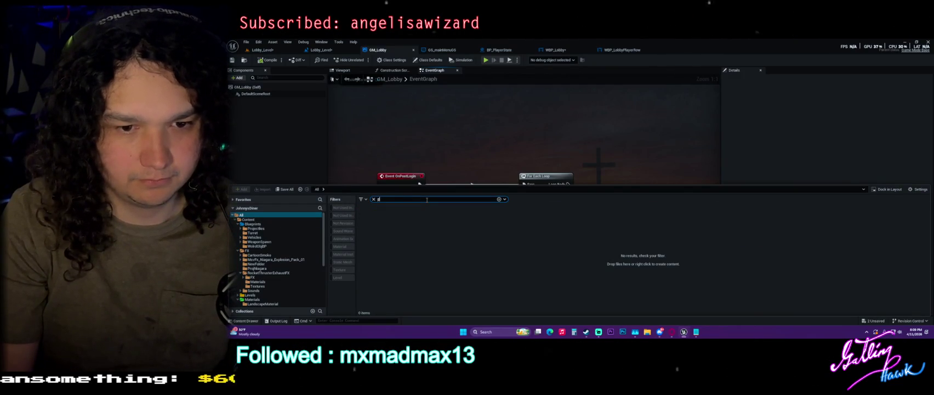
text(layer co)
text(ntrol)
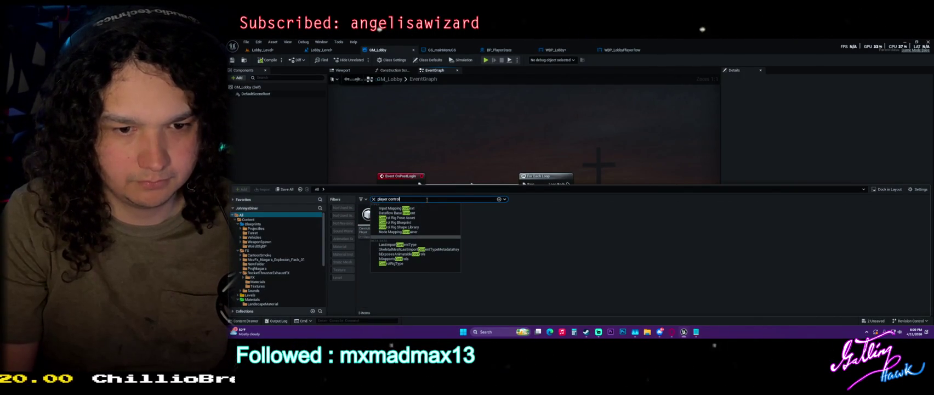
text(ler)
key(Return)
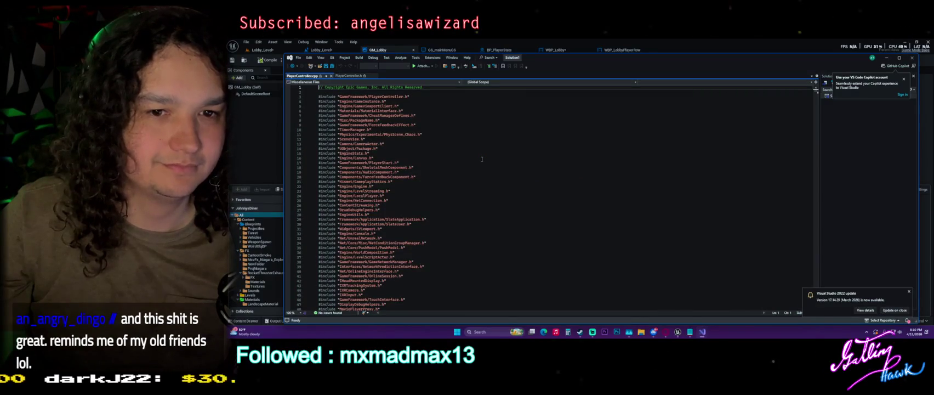
scroll(481, 159, down, 17)
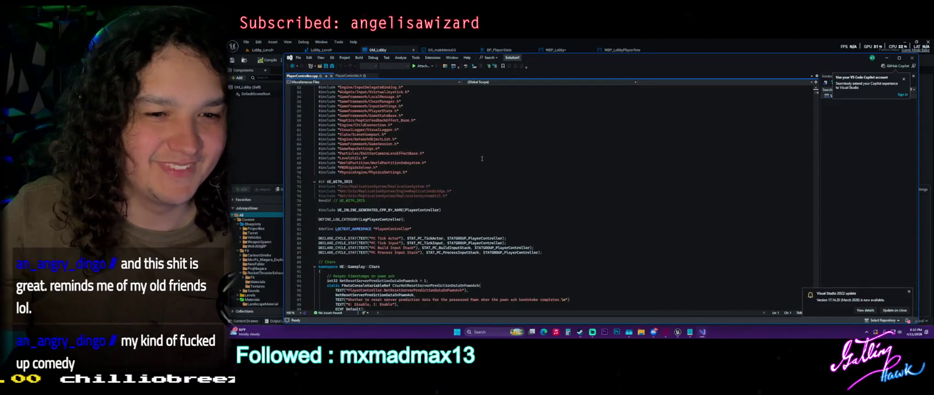
scroll(482, 159, down, 4)
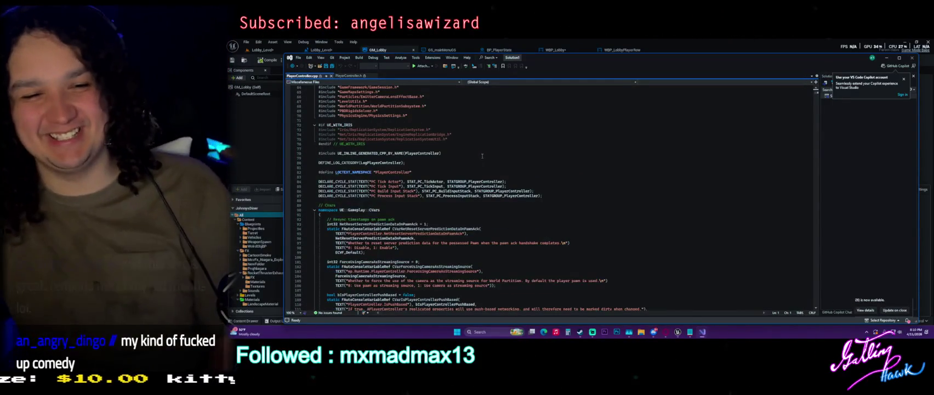
click(348, 76)
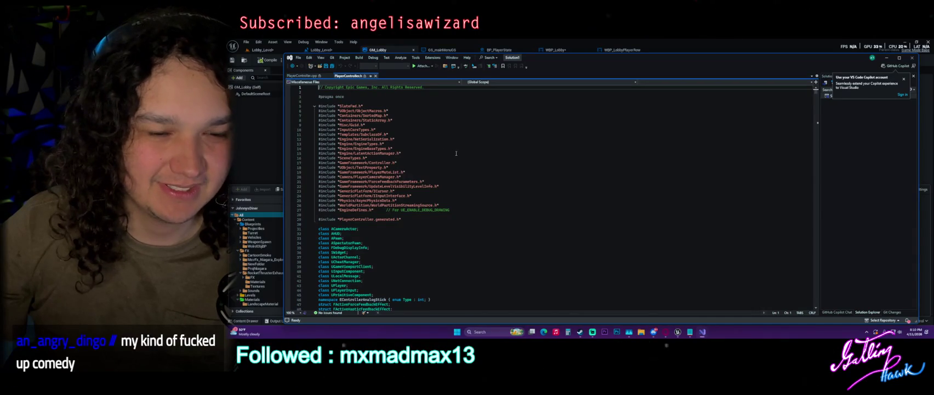
scroll(456, 152, down, 20)
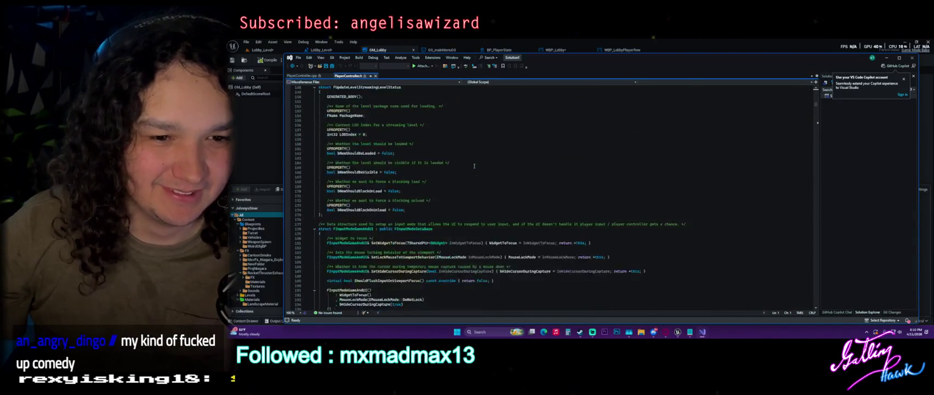
scroll(474, 165, down, 20)
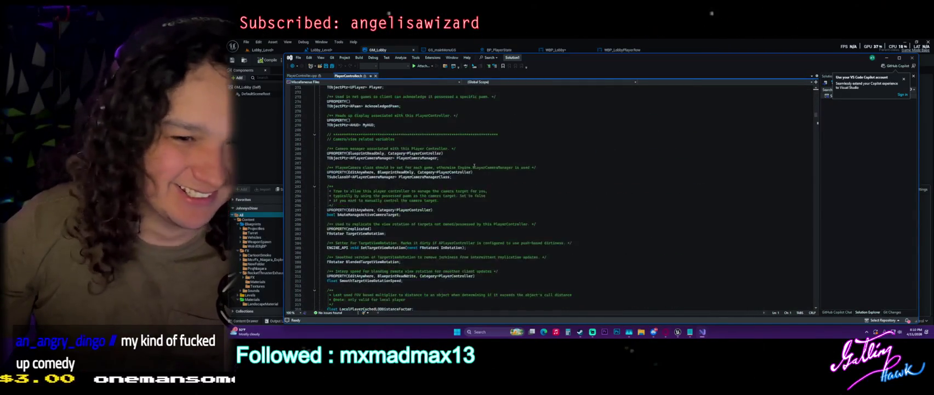
scroll(474, 166, down, 20)
drag(814, 123, 816, 147)
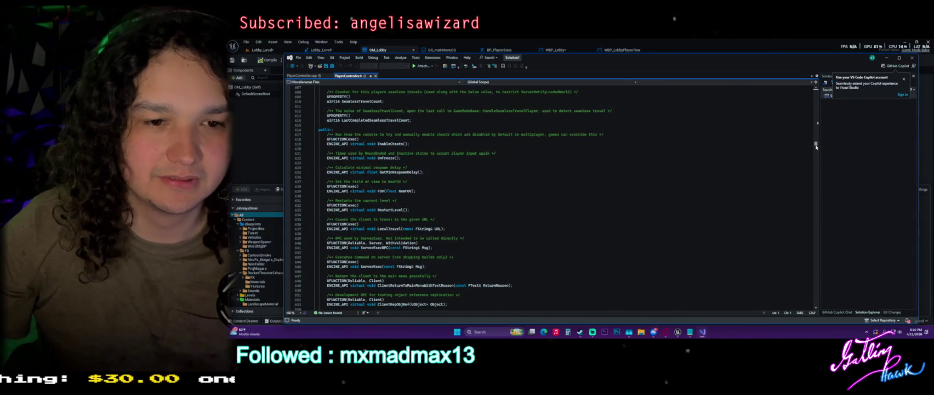
drag(815, 147, 826, 140)
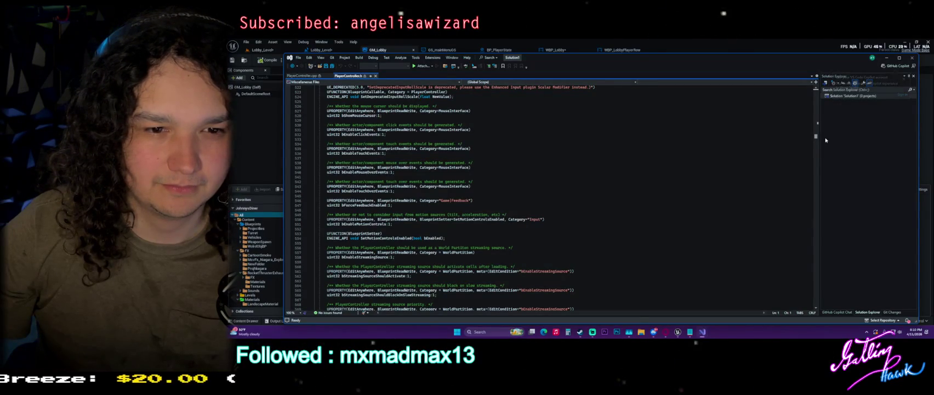
mouse_move(826, 139)
mouse_down()
mouse_move(820, 203)
mouse_move(817, 90)
mouse_up()
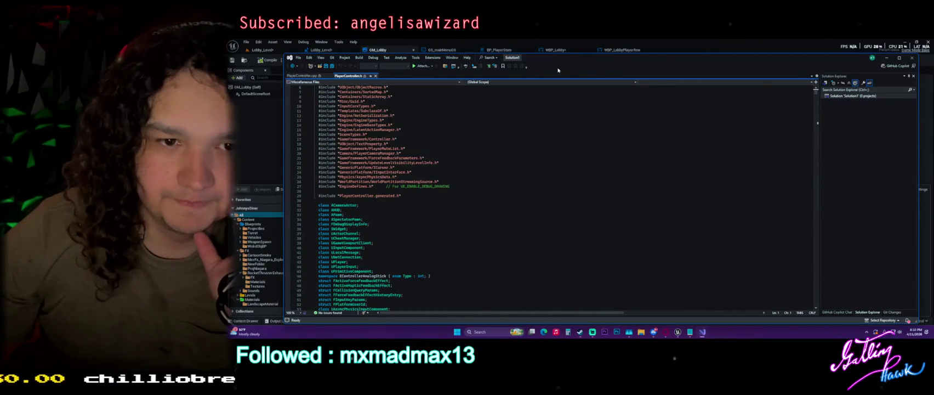
click(321, 75)
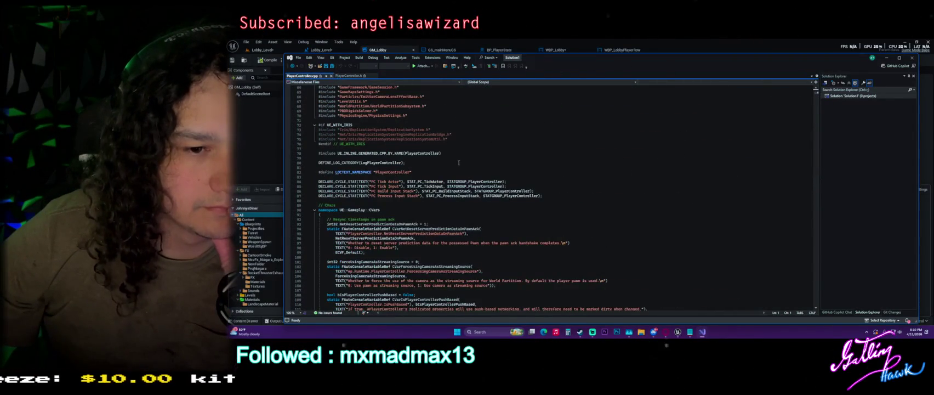
scroll(456, 163, down, 5)
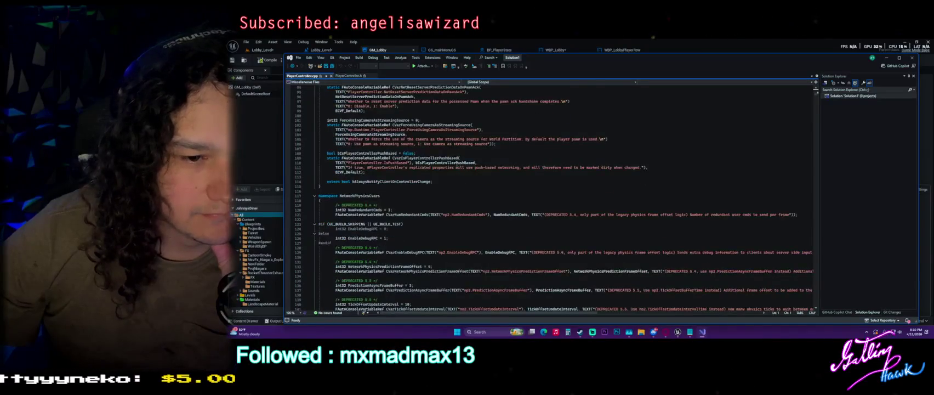
scroll(457, 165, down, 4)
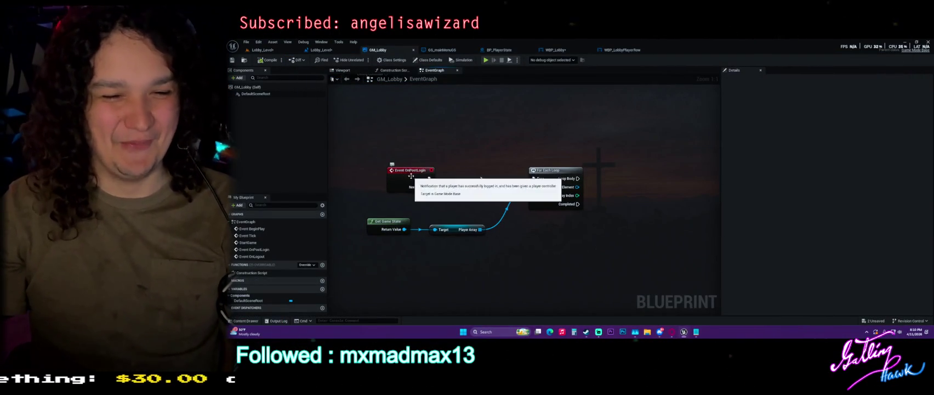
Shift Event OnPostLogin slightly left, save GM_Lobby, and pull a wire from New Player
drag(411, 177, 385, 176)
click(448, 151)
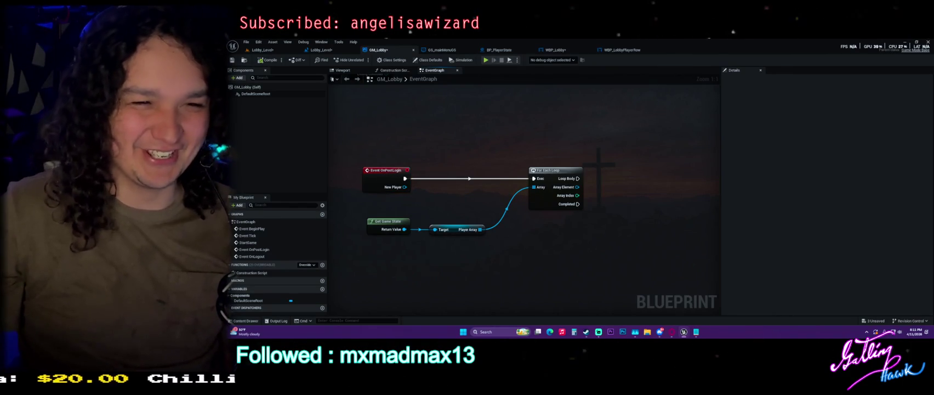
key(ctrl+s)
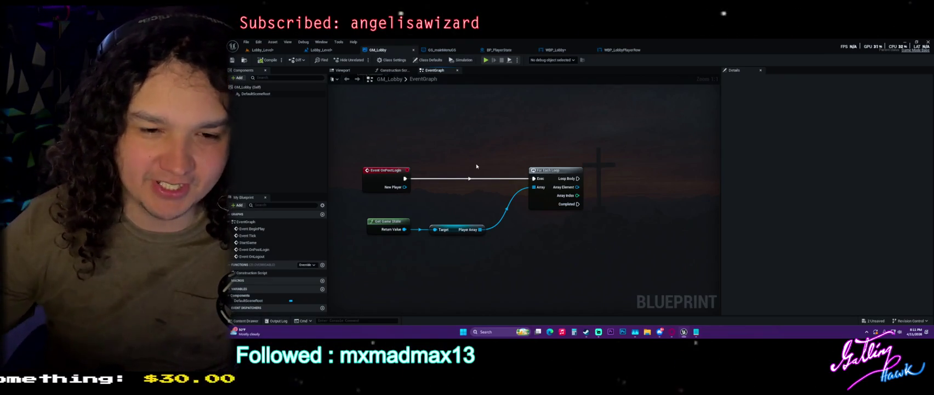
mouse_move(405, 187)
mouse_down()
mouse_move(534, 187)
mouse_move(548, 279)
mouse_move(568, 261)
mouse_move(549, 274)
mouse_move(601, 256)
mouse_move(575, 255)
mouse_move(629, 272)
mouse_move(619, 274)
mouse_up()
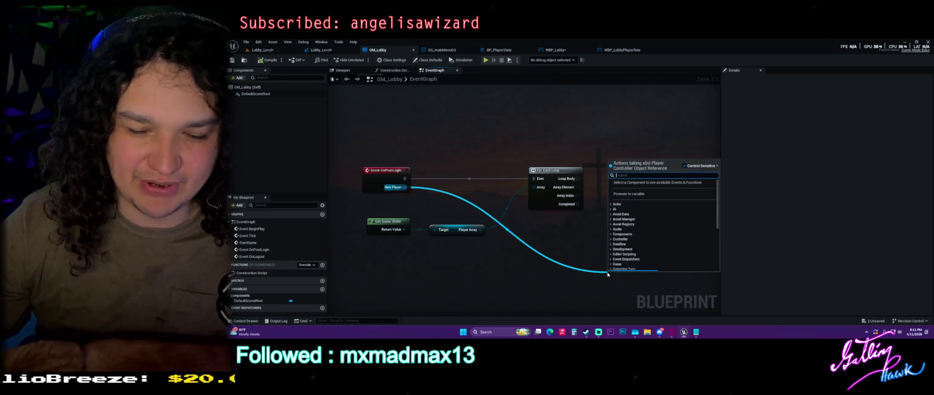
click(610, 117)
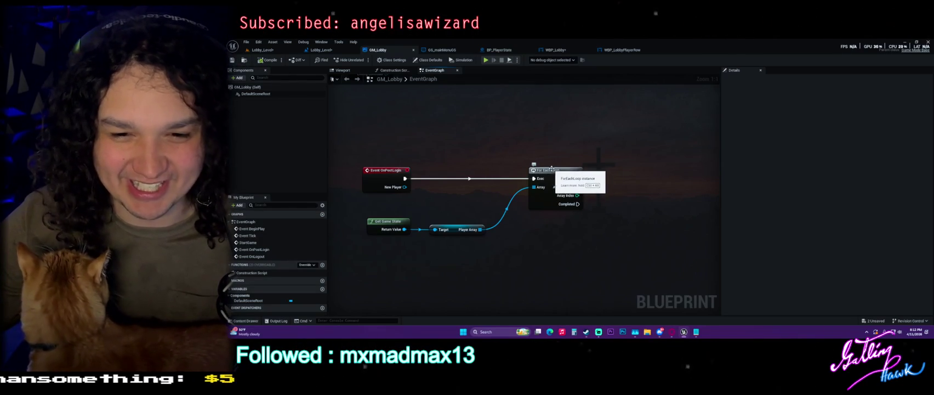
click(553, 170)
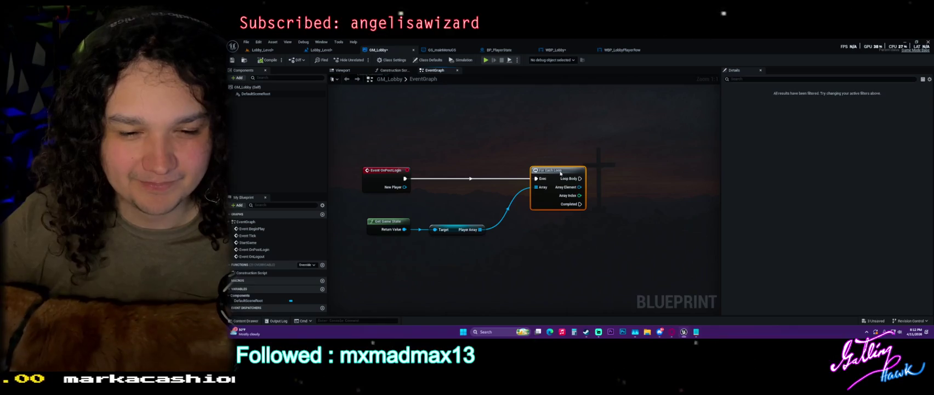
click(561, 129)
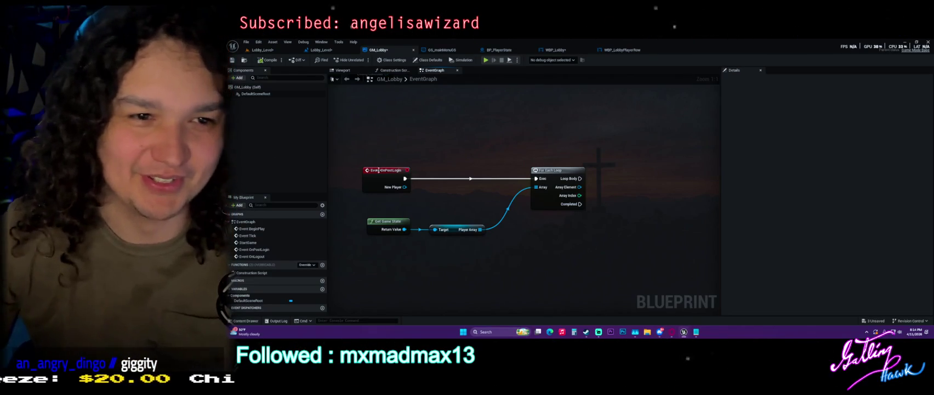
click(262, 50)
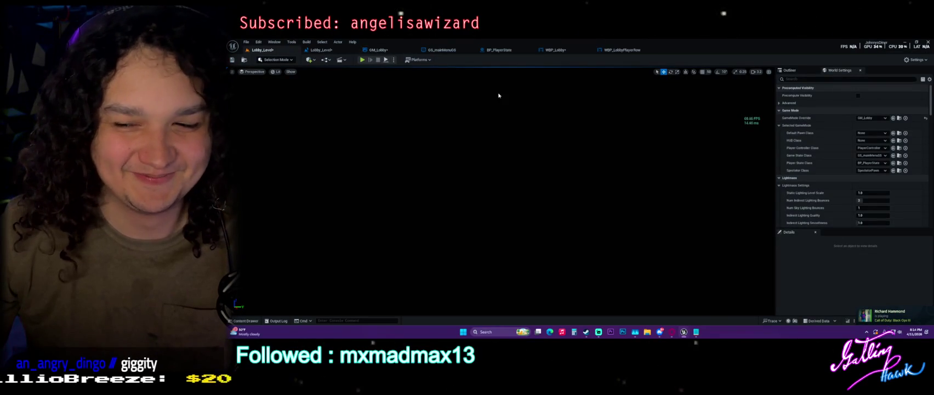
In WBP_LobbyPlayerRow's graph, nudge the Get Owning Player and Player State nodes left
click(622, 49)
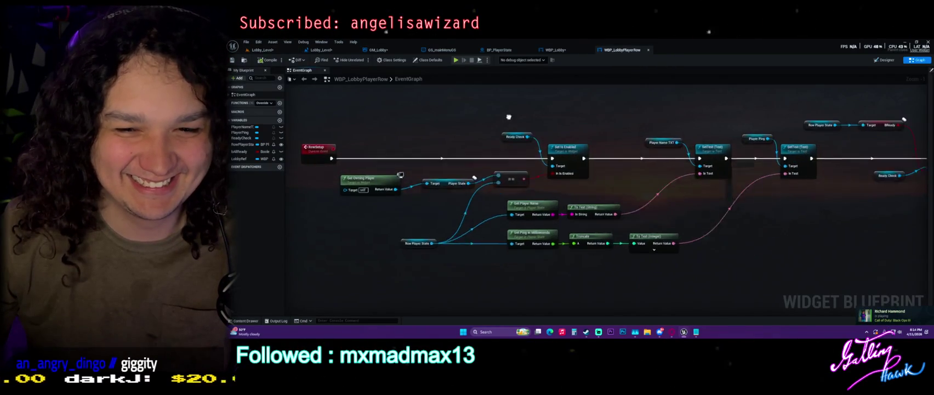
mouse_move(372, 167)
mouse_down()
mouse_move(476, 184)
mouse_move(446, 191)
mouse_up()
click(450, 172)
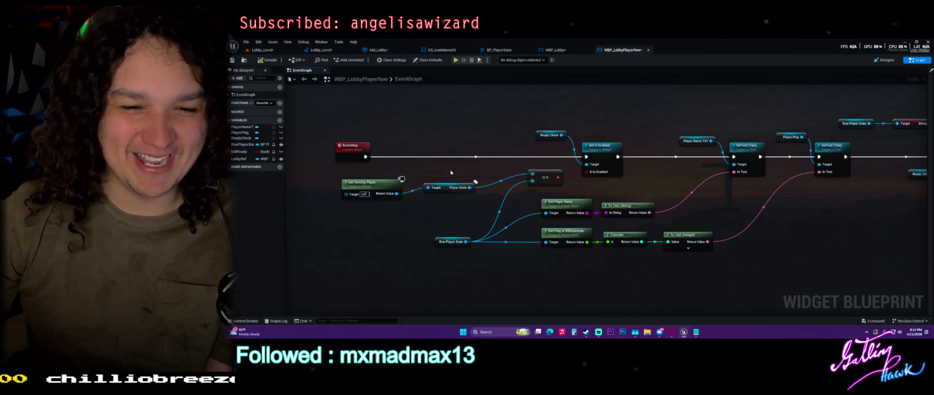
drag(423, 198, 486, 201)
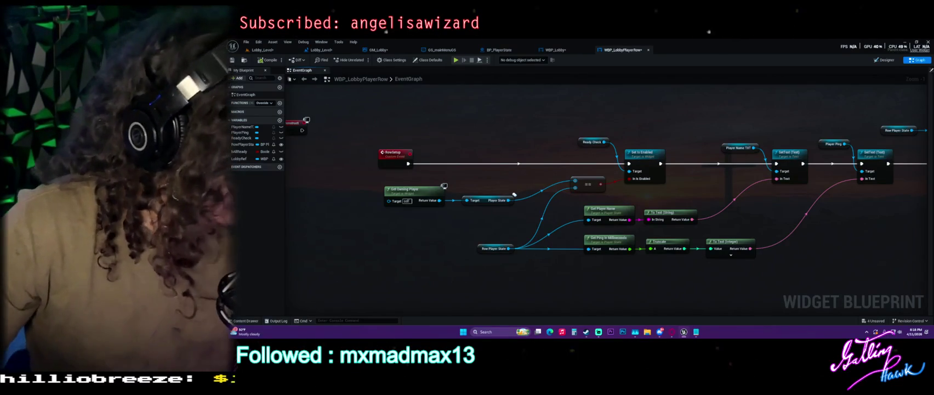
key(super+e)
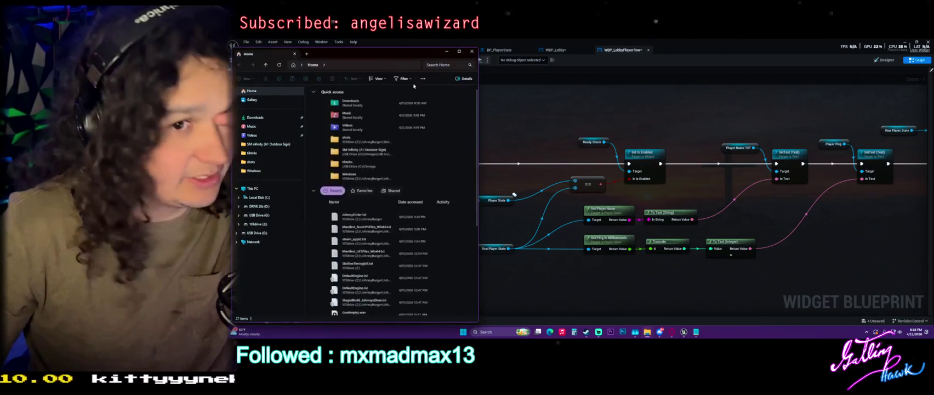
click(515, 194)
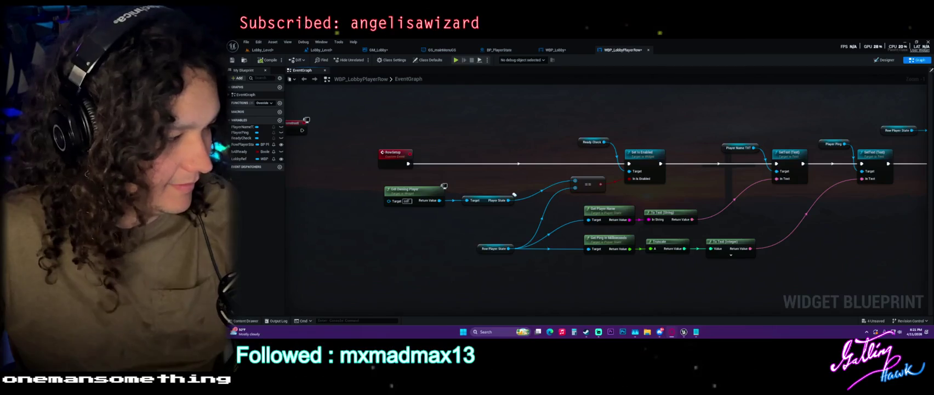
Pan the WBP_LobbyPlayerRow graph to bring the Event Construct node into view
drag(326, 154, 436, 162)
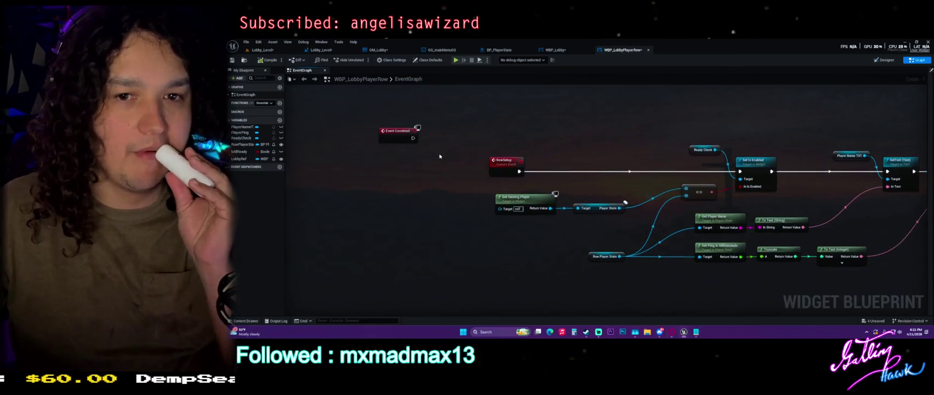
Cycle through the WBP_Lobby, BP_PlayerState and GS_mainMenuGS tabs, ending on GM_Lobby's EventGraph
click(555, 50)
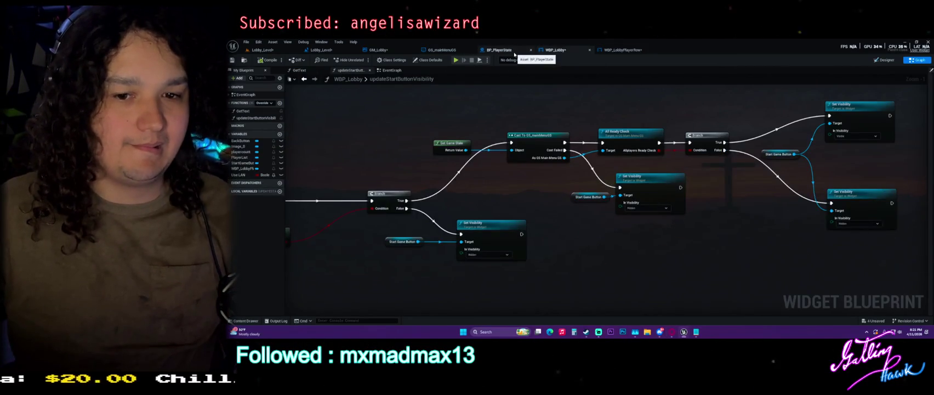
click(514, 53)
click(443, 50)
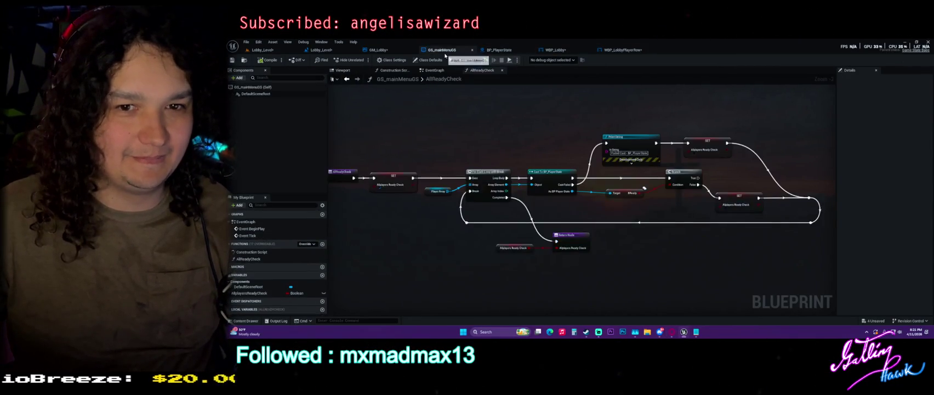
click(378, 49)
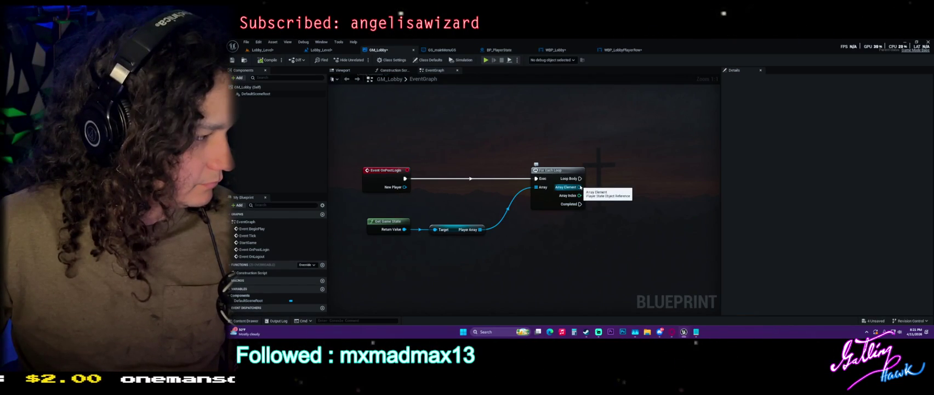
Add a Cast To BP_PlayerState off Array Element and a separate Cast To PlayerController node
drag(580, 187, 621, 177)
text(cast to player)
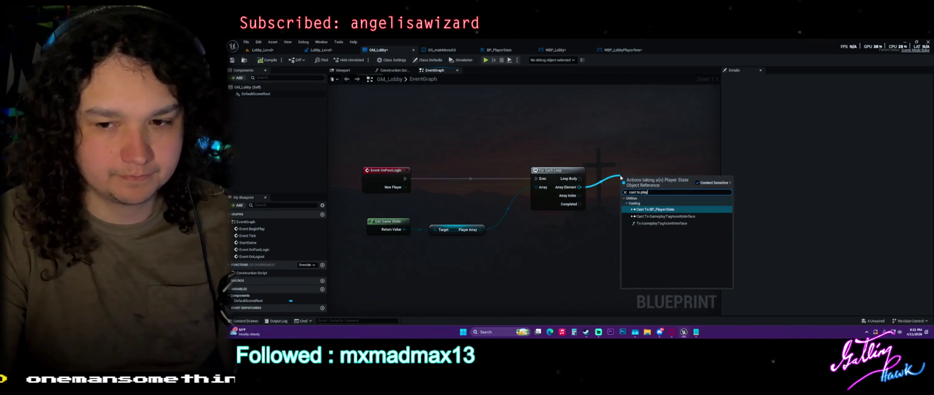
key(BackSpace)
key(BackSpace)
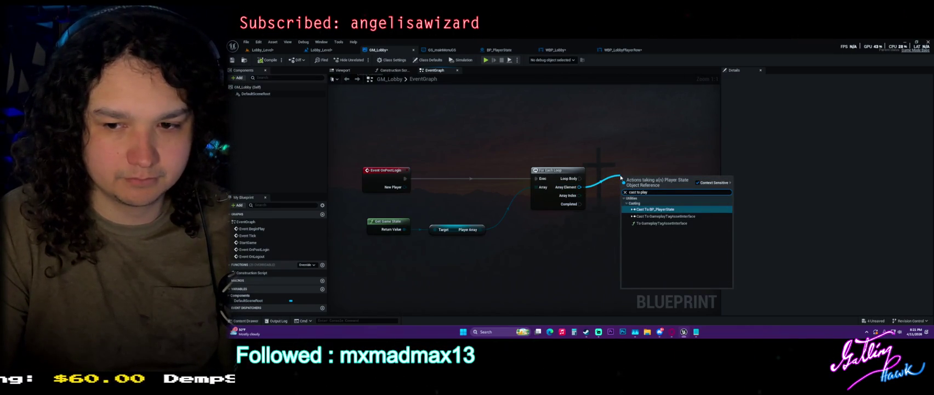
key(Return)
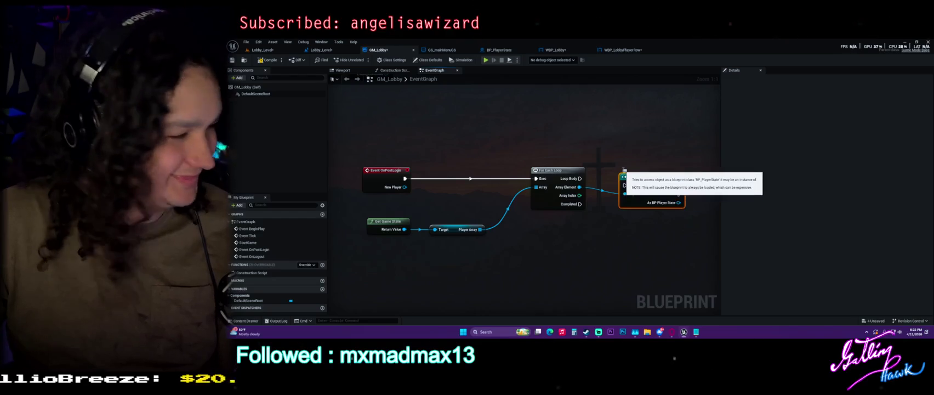
right_click(573, 250)
text(cast to)
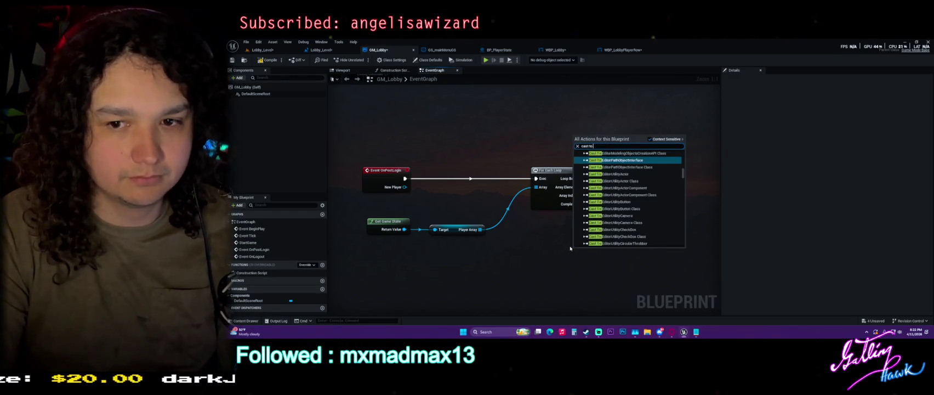
text( player)
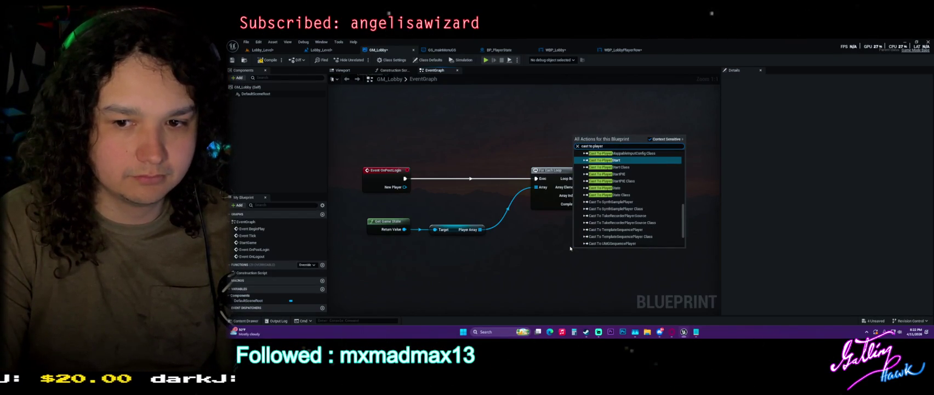
text( contro)
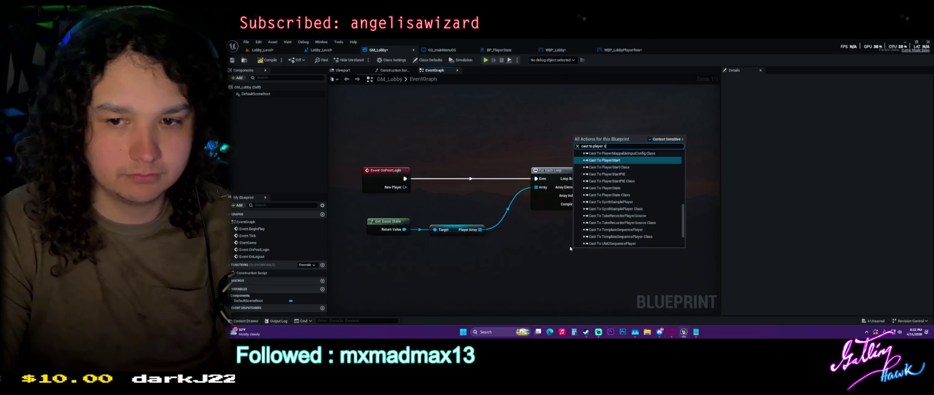
key(Return)
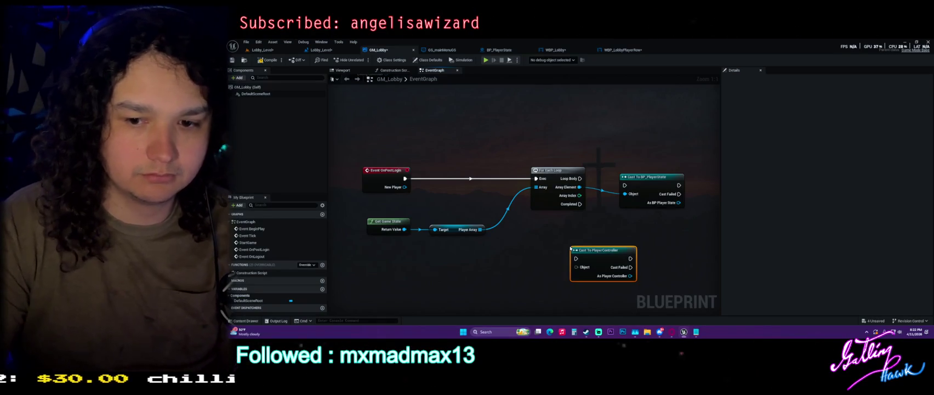
Delete the BP_PlayerState cast and wire Array Element and Loop Body into Cast To PlayerController
click(646, 193)
key(Delete)
drag(601, 250, 622, 162)
drag(579, 187, 641, 171)
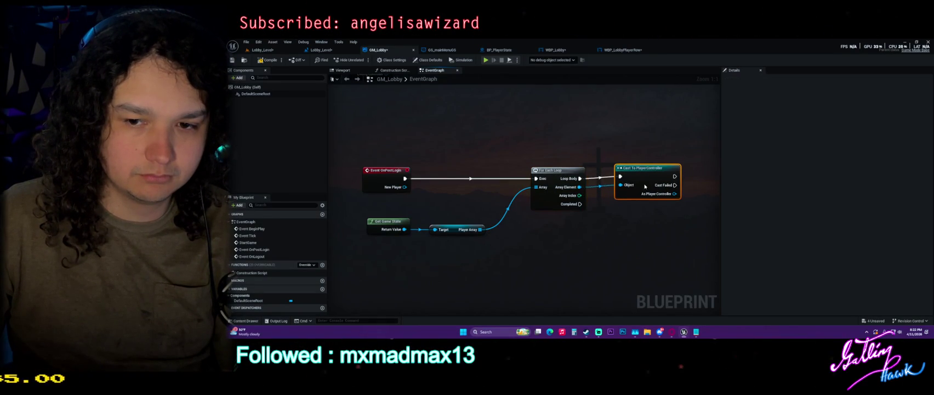
drag(693, 147, 573, 152)
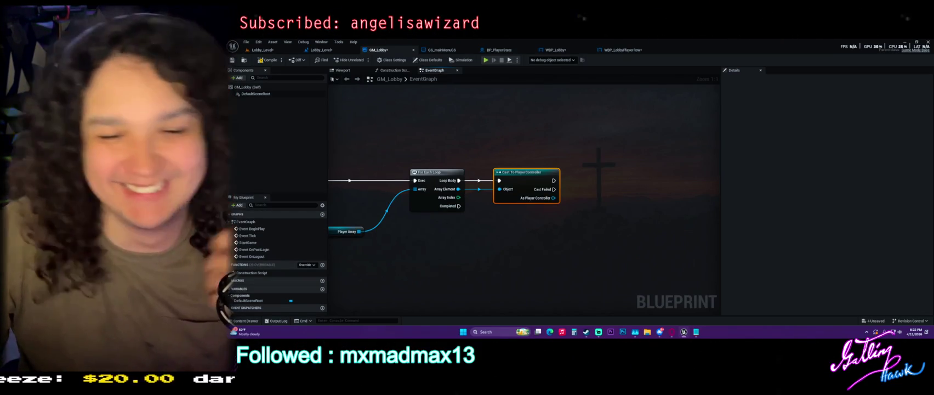
Compile GM_Lobby, disconnect the cast's Object input, and switch to the Online Beacons docs
click(271, 62)
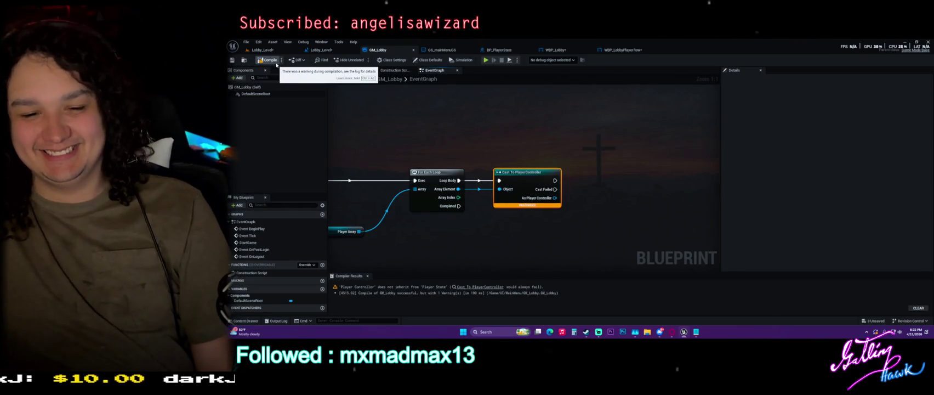
drag(412, 152, 517, 136)
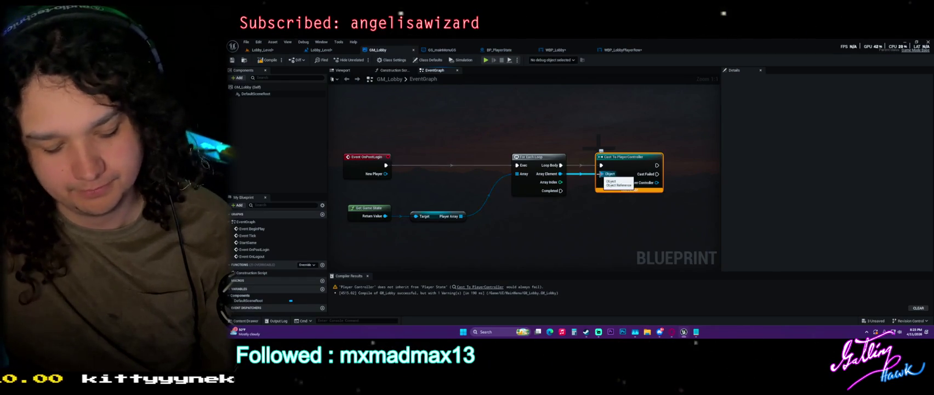
alt+click(600, 175)
click(617, 179)
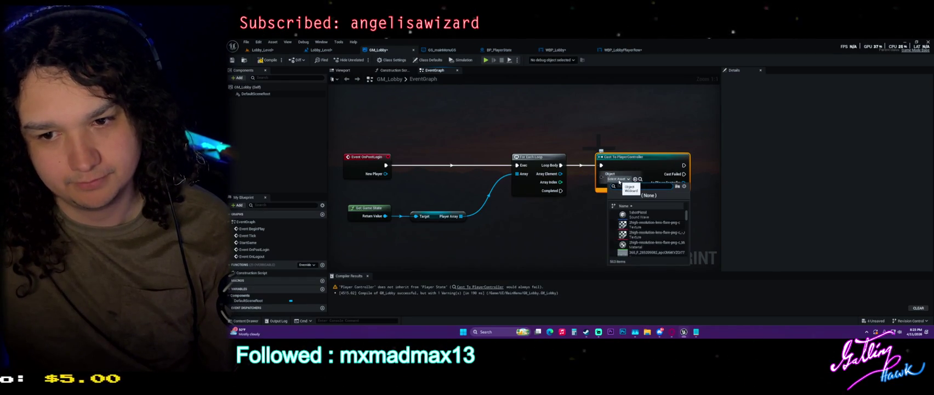
click(582, 245)
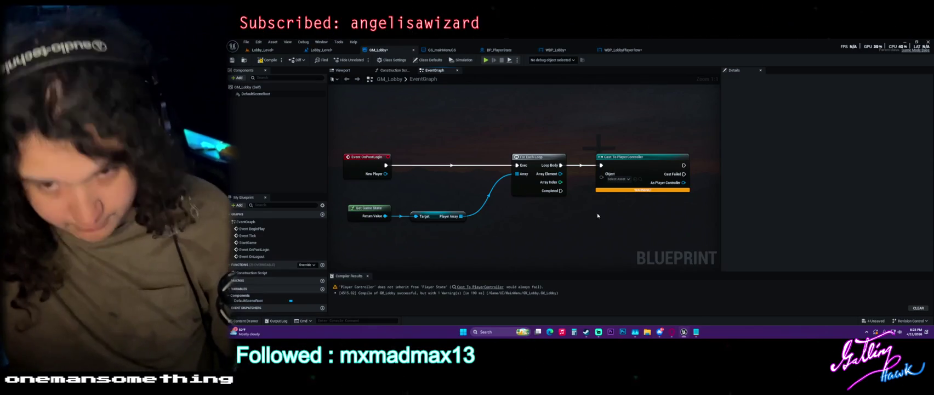
drag(586, 210, 545, 211)
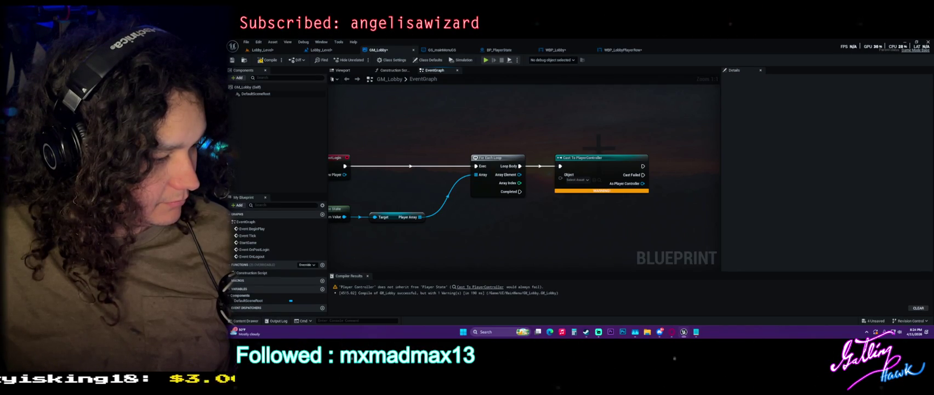
key(alt+Tab)
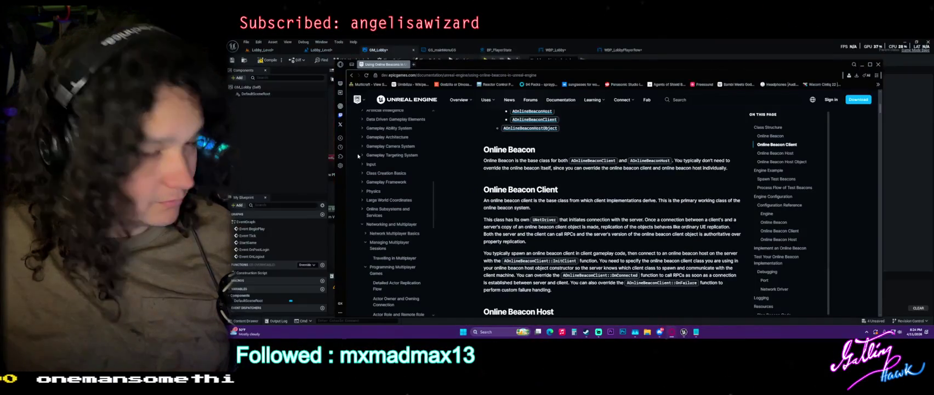
key(alt+Tab)
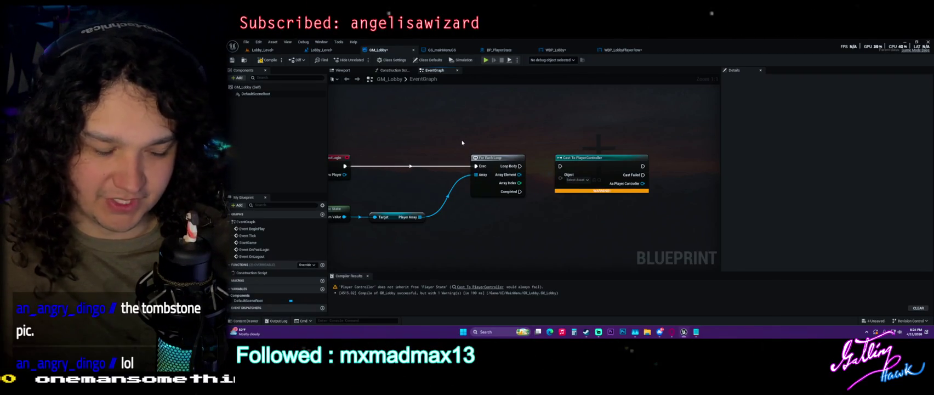
key(ctrl+s)
Widen and zoom out the GM_Lobby graph area and close the Compiler Results panel
mouse_move(613, 217)
mouse_down()
mouse_move(721, 208)
mouse_move(653, 200)
mouse_up()
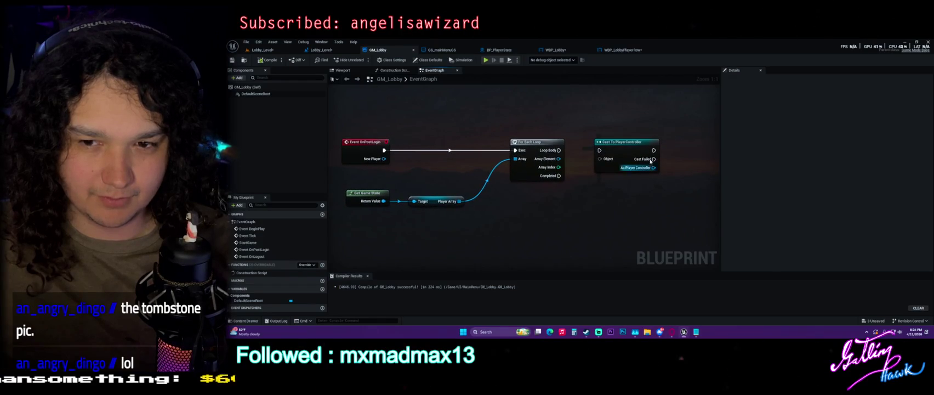
drag(721, 165, 805, 164)
mouse_move(609, 194)
mouse_down()
mouse_move(667, 183)
mouse_move(617, 237)
mouse_up()
scroll(618, 237, down, 3)
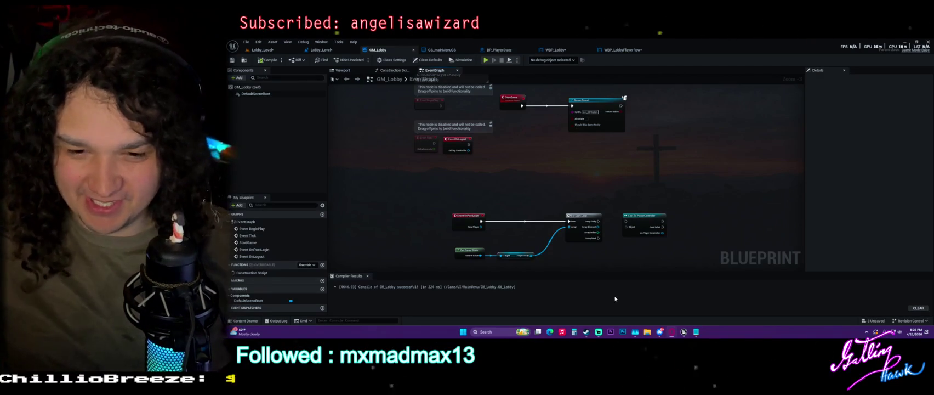
click(367, 276)
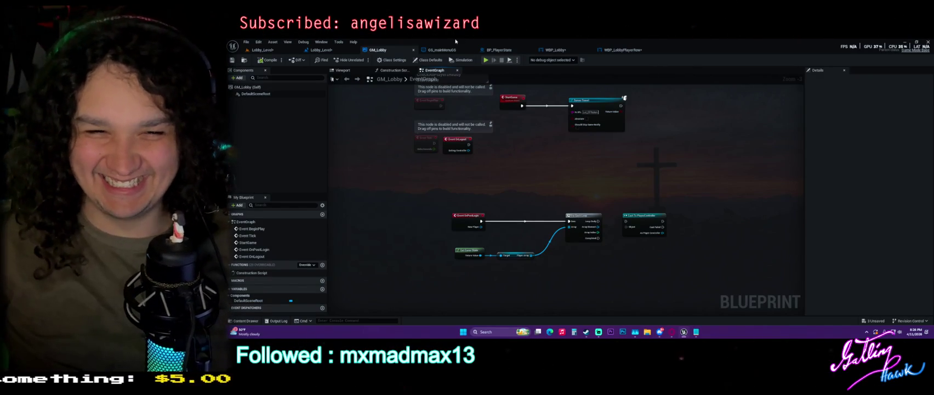
click(442, 49)
Inspect the Player Array variable in AllReadyCheck, then close the GS_mainMenuGS blueprint
drag(502, 107, 553, 112)
drag(834, 119, 856, 119)
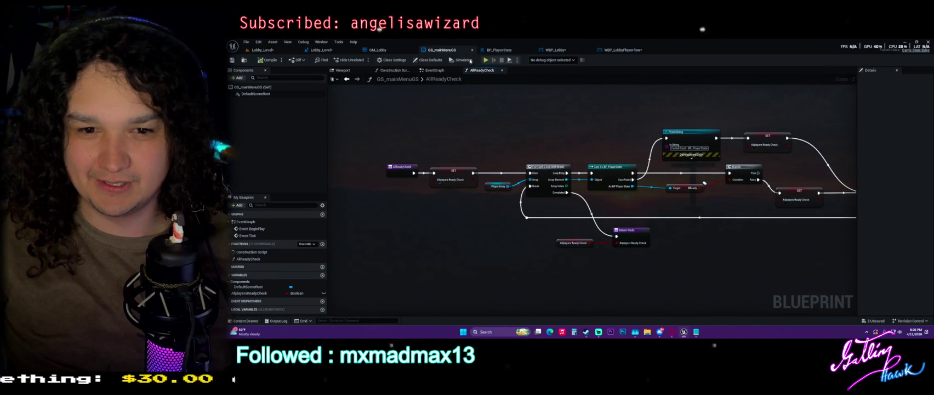
click(497, 186)
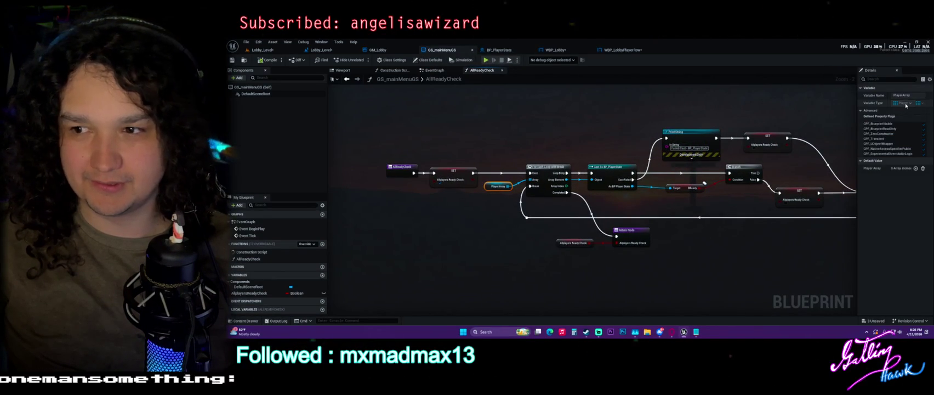
click(472, 50)
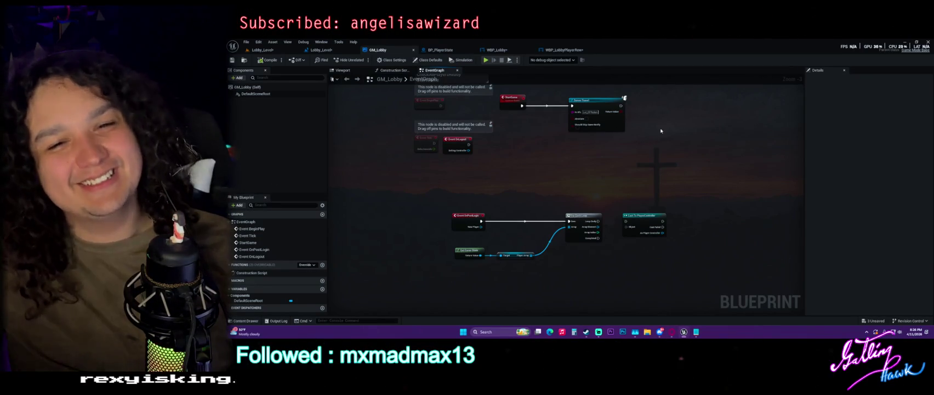
drag(623, 98, 616, 167)
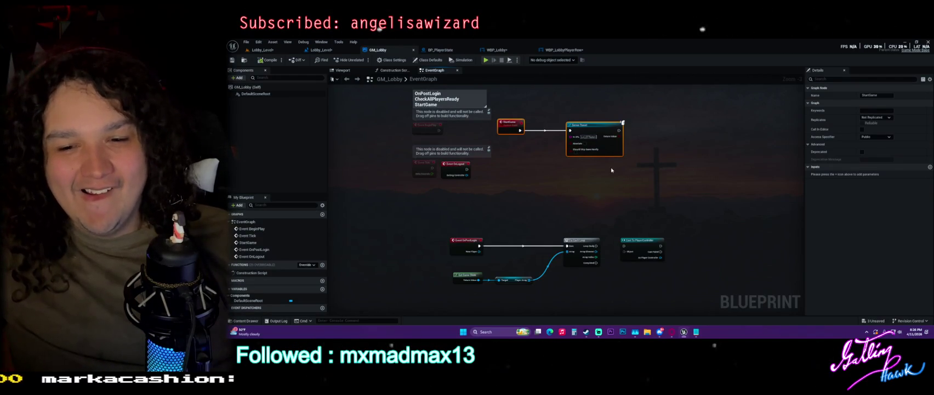
Look over the GM_Lobby graph, then switch to BP_PlayerState's OnRep_BReady function
mouse_move(601, 205)
mouse_down()
mouse_move(596, 175)
mouse_move(586, 174)
mouse_up()
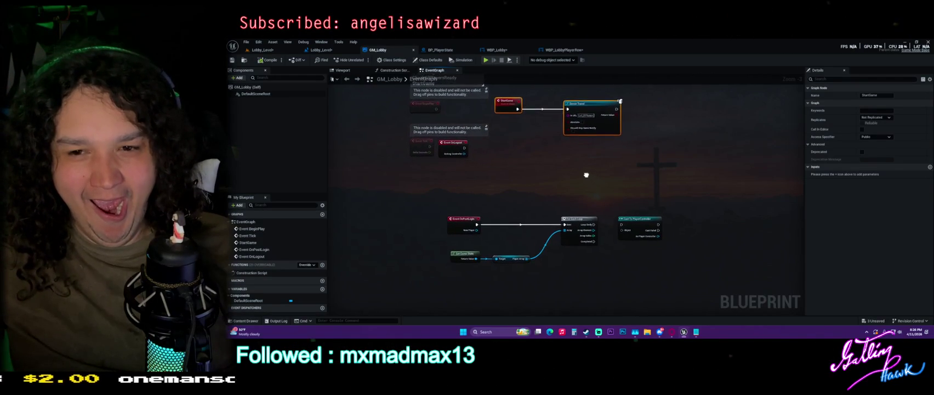
scroll(575, 117, up, 2)
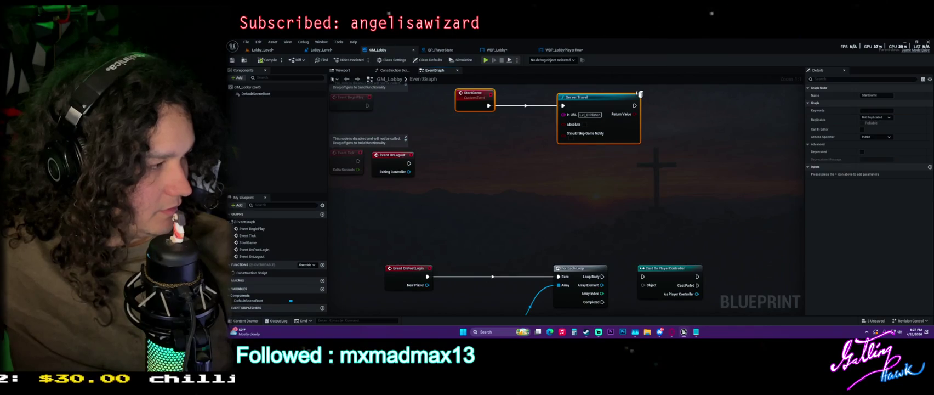
click(457, 52)
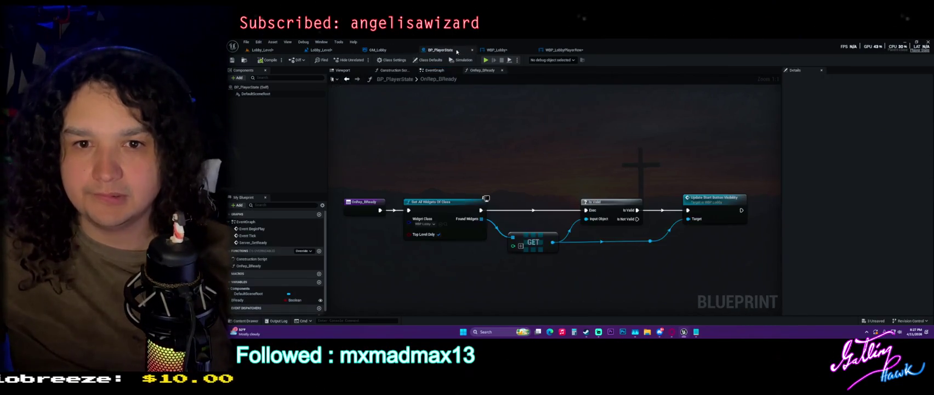
scroll(509, 164, down, 7)
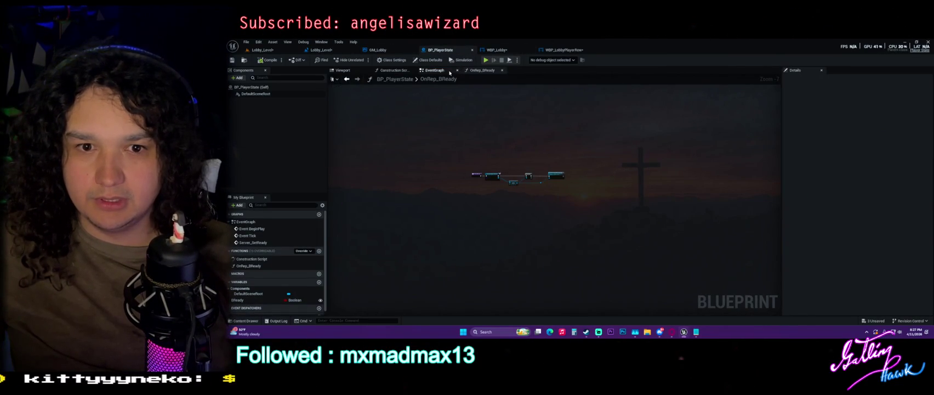
Review WBP_Lobby's event graph and WBP_LobbyPlayerRow's Flip Flop and Set Is Checked nodes
click(499, 50)
scroll(466, 213, down, 4)
scroll(466, 212, up, 2)
click(389, 71)
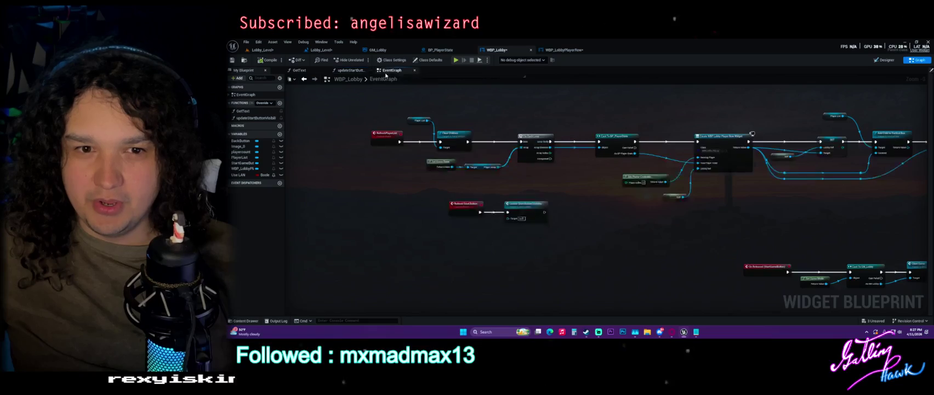
scroll(562, 206, down, 5)
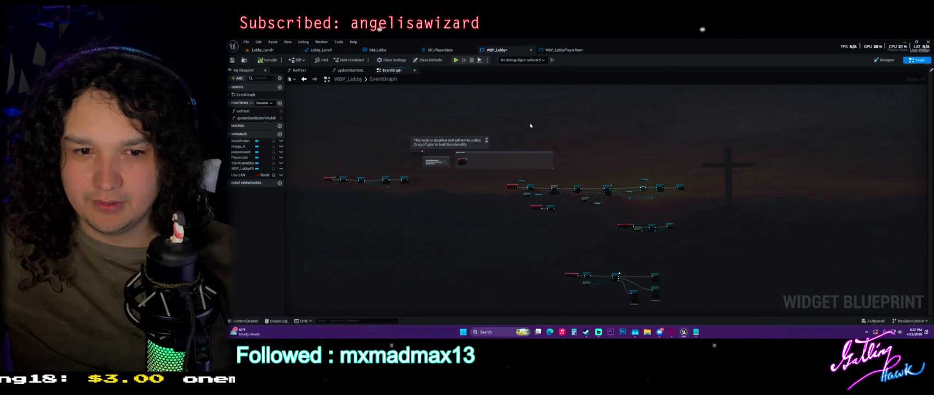
click(563, 50)
scroll(551, 180, down, 4)
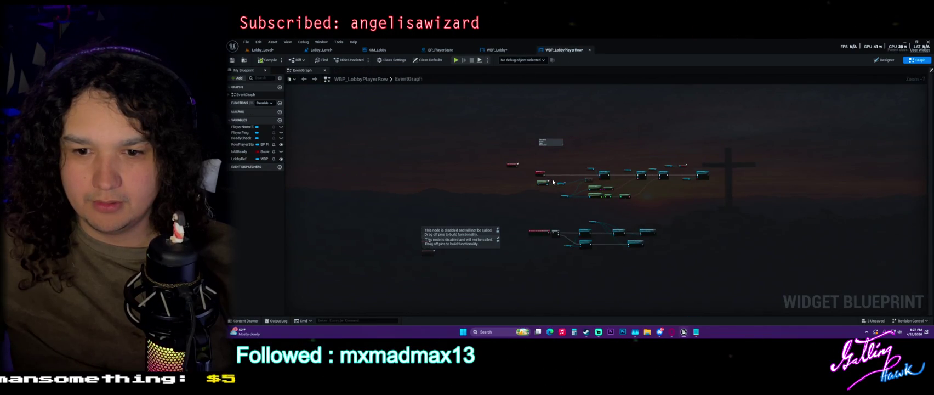
scroll(557, 239, up, 7)
mouse_move(517, 235)
mouse_down()
mouse_move(468, 171)
mouse_move(441, 287)
mouse_move(416, 216)
mouse_up()
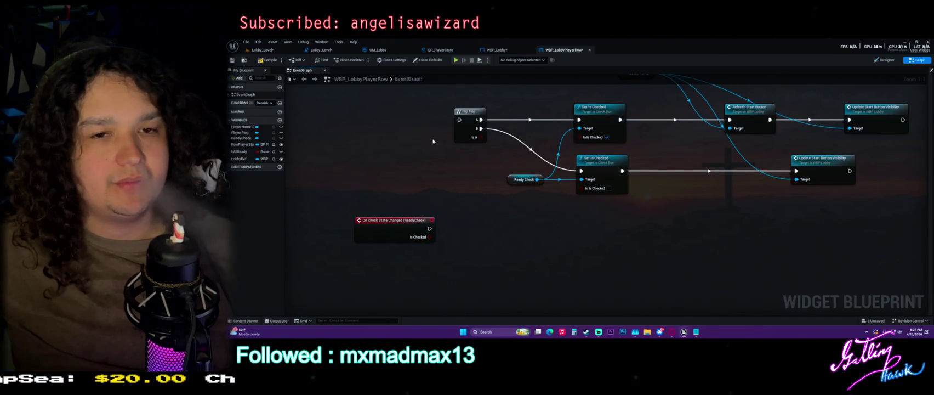
Check GM_Lobby's Get Game State node and Lobby_Level, then open BP_PlayerState's EventGraph
click(378, 50)
click(488, 129)
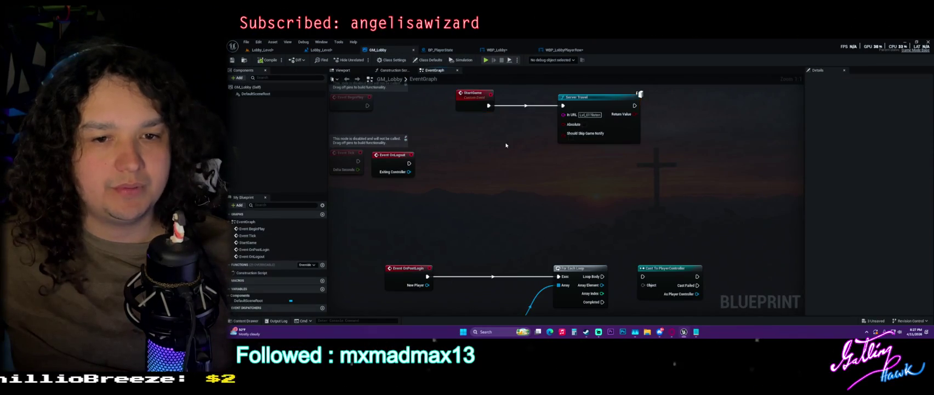
drag(482, 146, 565, 89)
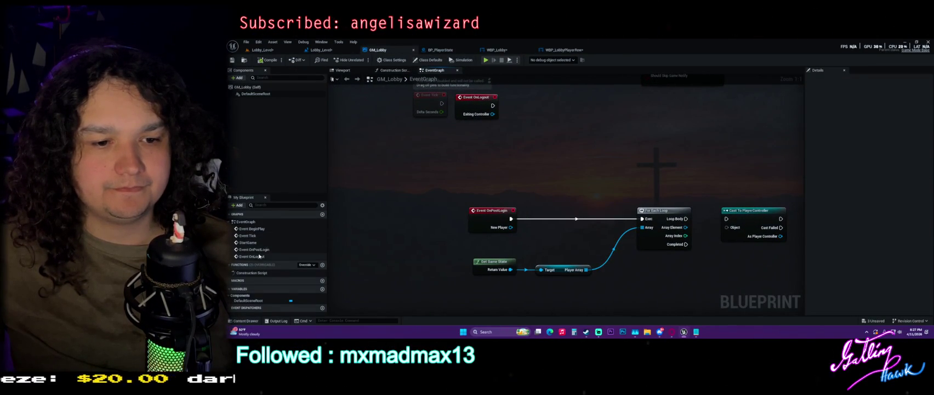
click(329, 50)
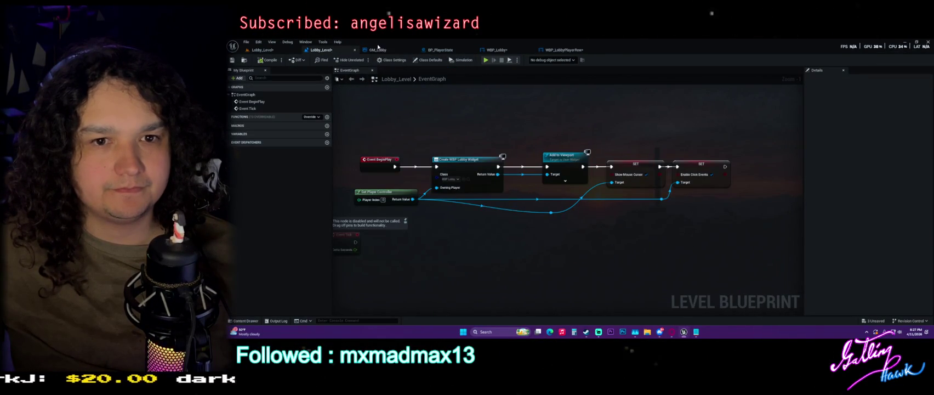
click(378, 50)
click(440, 49)
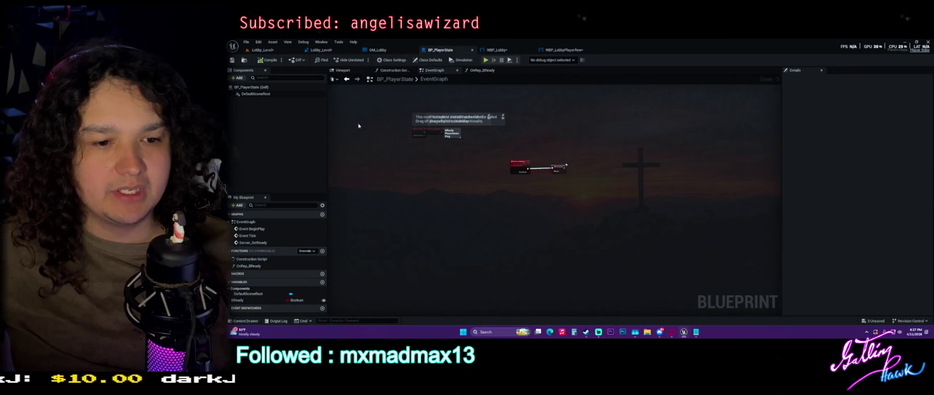
double_click(248, 266)
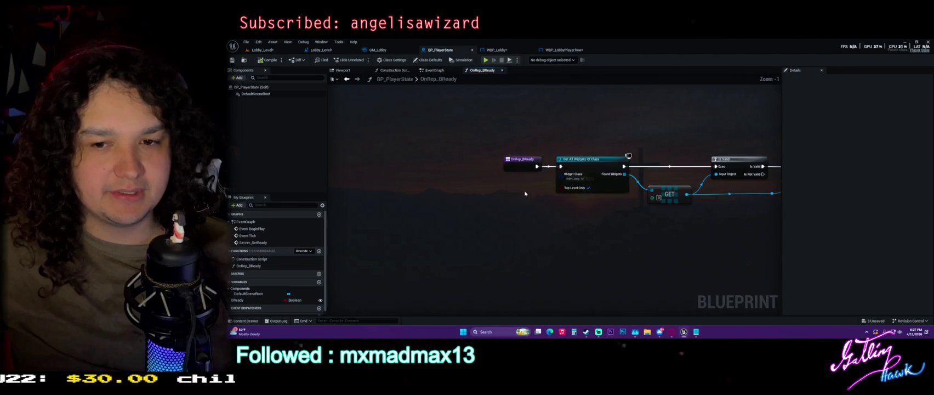
click(460, 194)
drag(563, 132, 516, 216)
click(609, 173)
drag(674, 134, 700, 239)
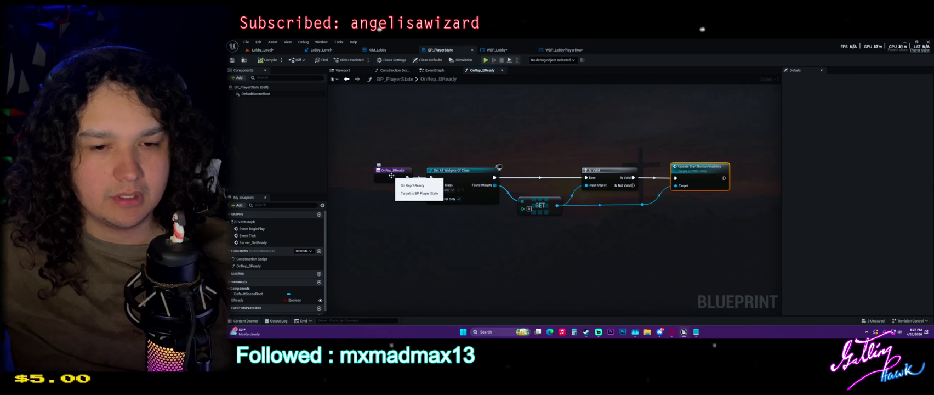
click(505, 51)
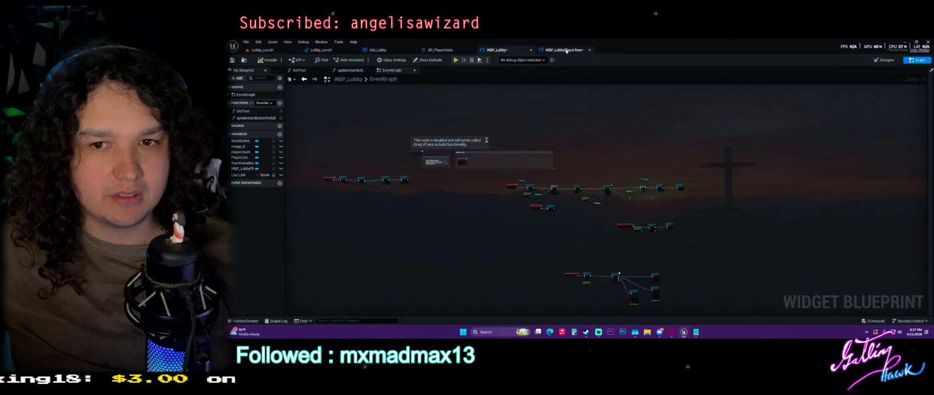
click(440, 50)
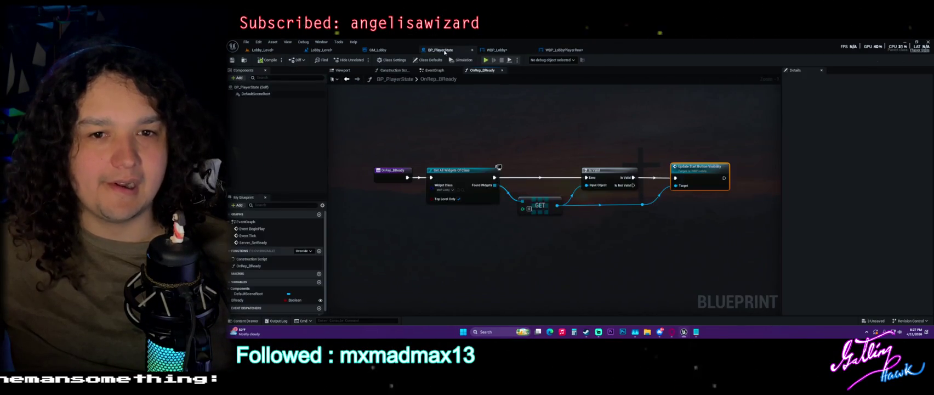
click(462, 102)
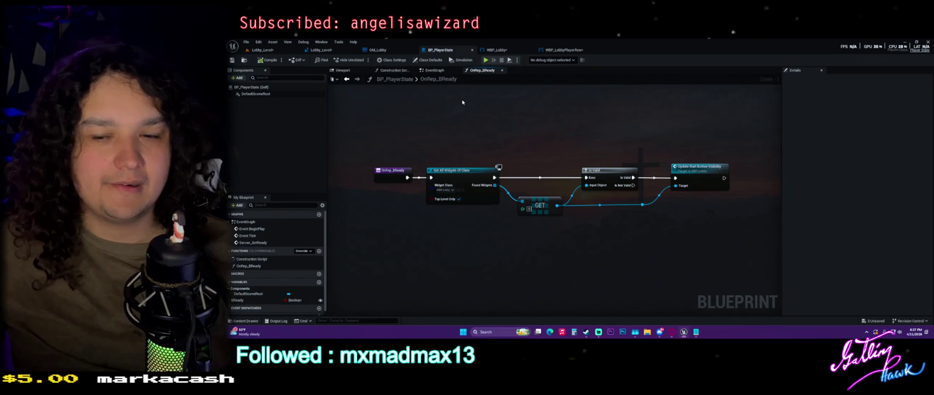
click(435, 70)
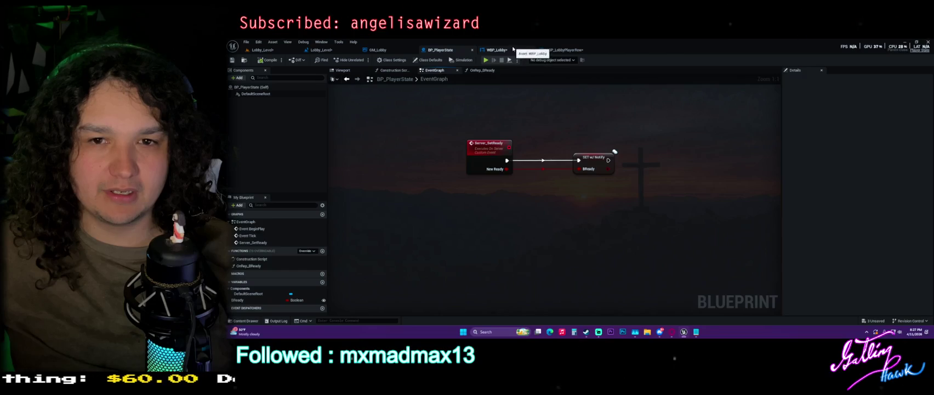
Look over WBP_Lobby's event graph, selecting the Start Game node chain
click(508, 53)
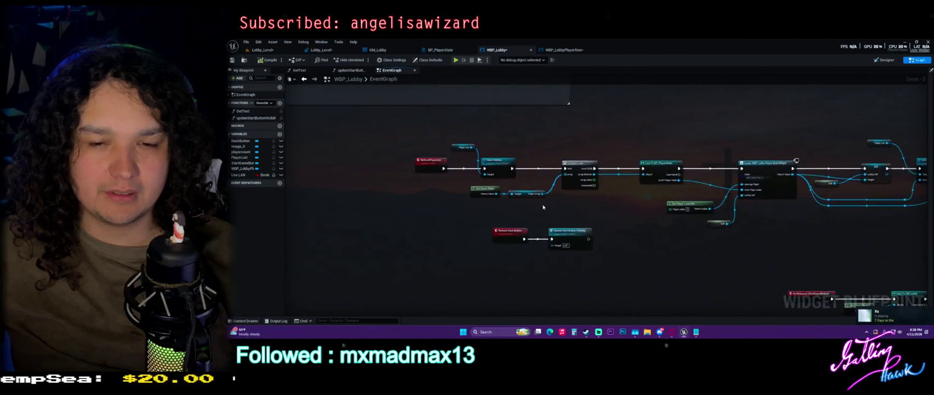
scroll(419, 161, down, 2)
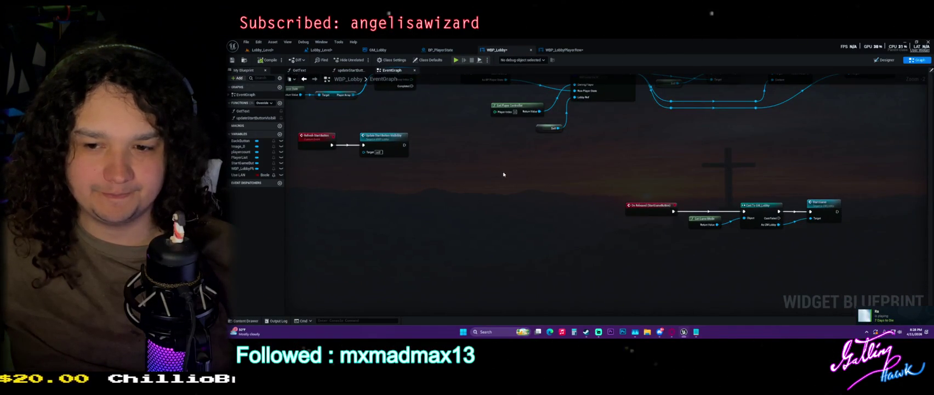
scroll(647, 212, up, 2)
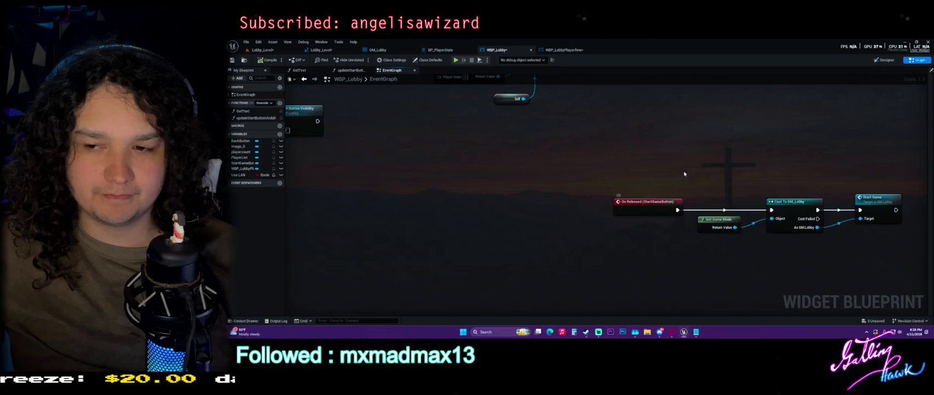
mouse_move(704, 191)
mouse_down()
mouse_move(742, 214)
mouse_move(824, 238)
mouse_up()
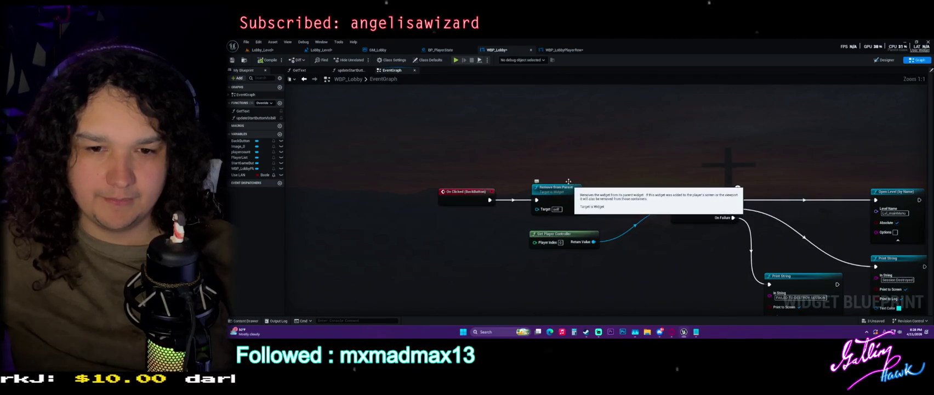
scroll(522, 154, down, 5)
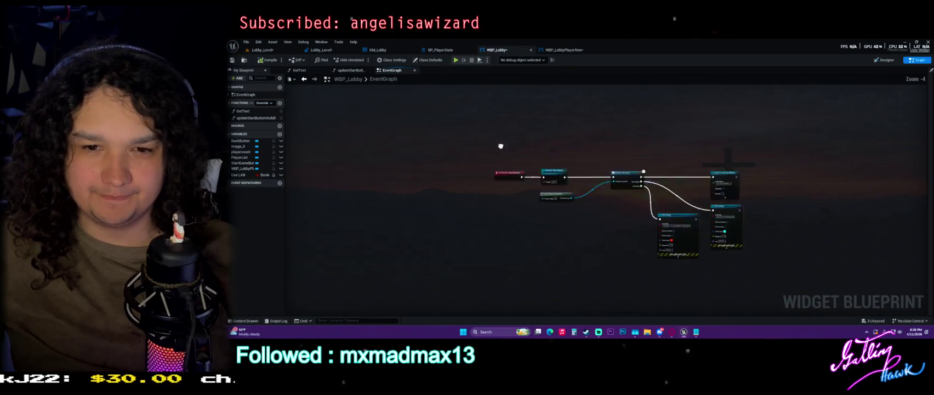
scroll(522, 166, down, 1)
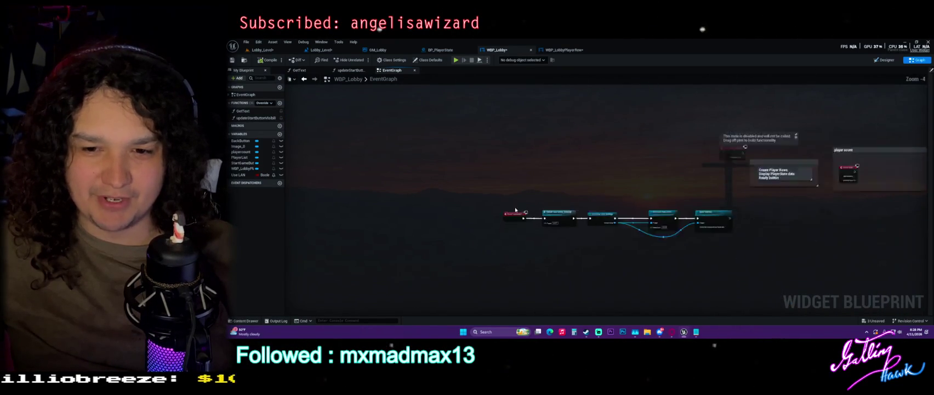
Bring up WBP_LobbyPlayerRow's event graph with Event Construct and RowSetup
click(565, 49)
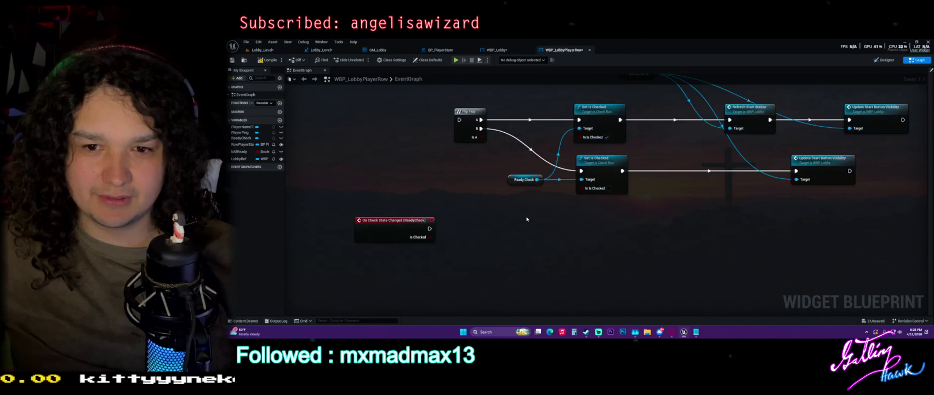
scroll(540, 200, down, 4)
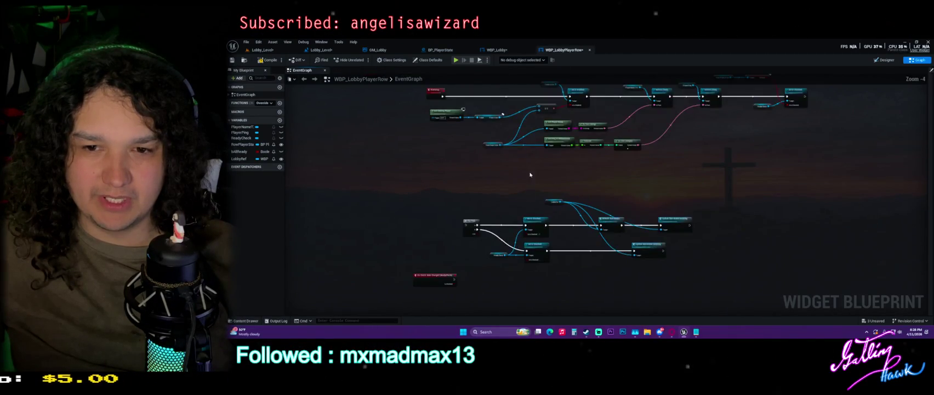
scroll(550, 234, up, 2)
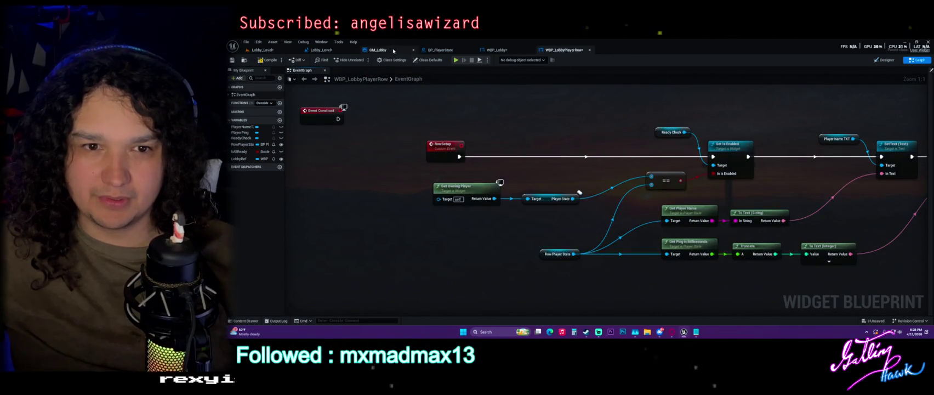
Review GM_Lobby, the Lobby_Level blueprint and BP_PlayerState's OnRep_BReady function graph
click(391, 50)
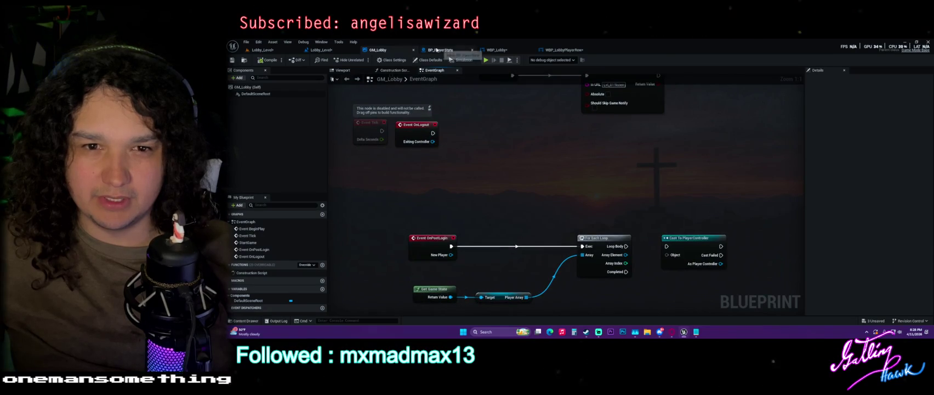
click(455, 50)
click(497, 50)
click(321, 50)
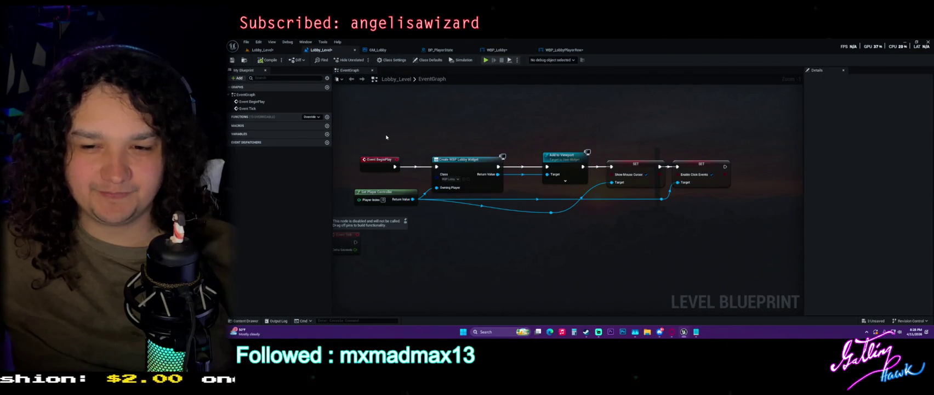
click(379, 49)
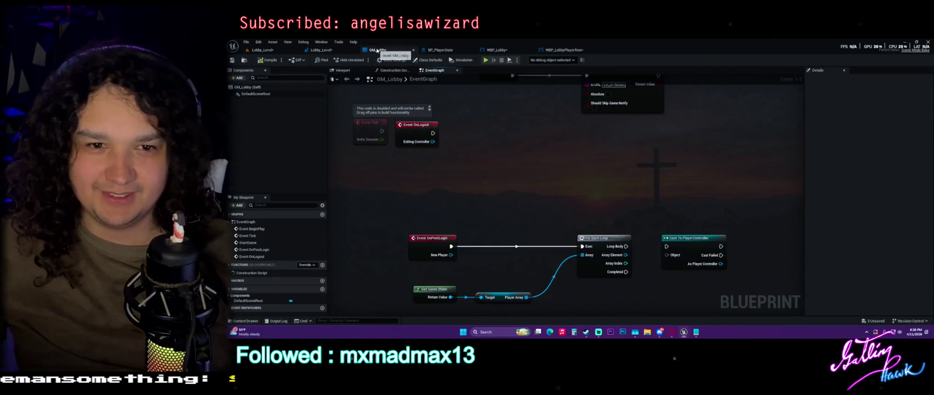
click(438, 50)
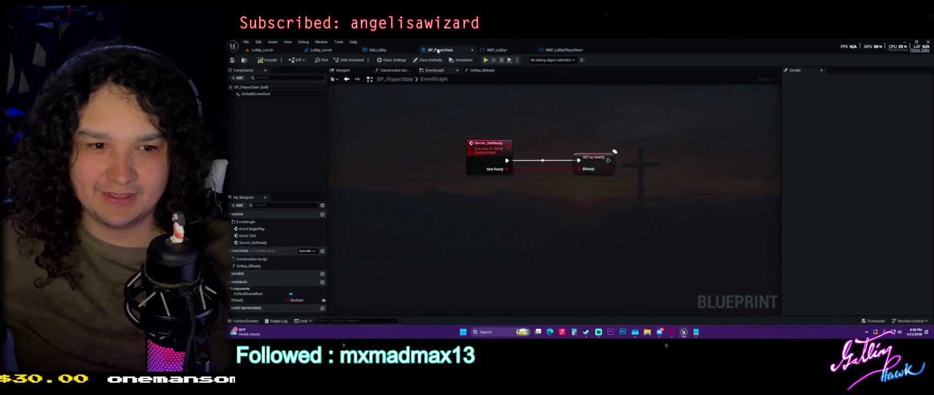
click(482, 70)
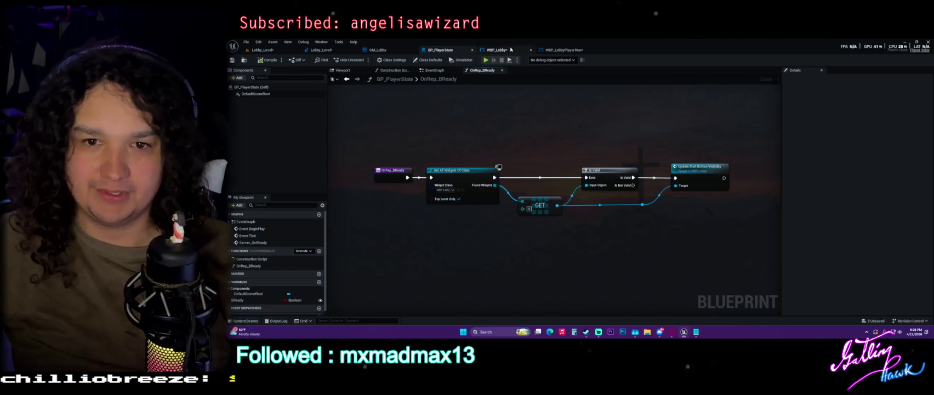
In WBP_Lobby, move the lower node row up and to the right, then return to WBP_LobbyPlayerRow
click(495, 50)
drag(333, 147, 429, 149)
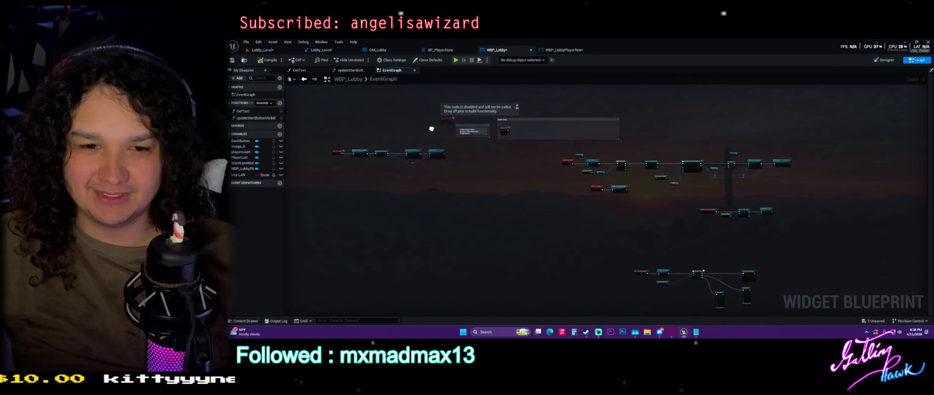
drag(316, 142, 458, 185)
mouse_move(436, 154)
mouse_down()
mouse_move(653, 157)
mouse_move(738, 132)
mouse_up()
scroll(738, 137, up, 4)
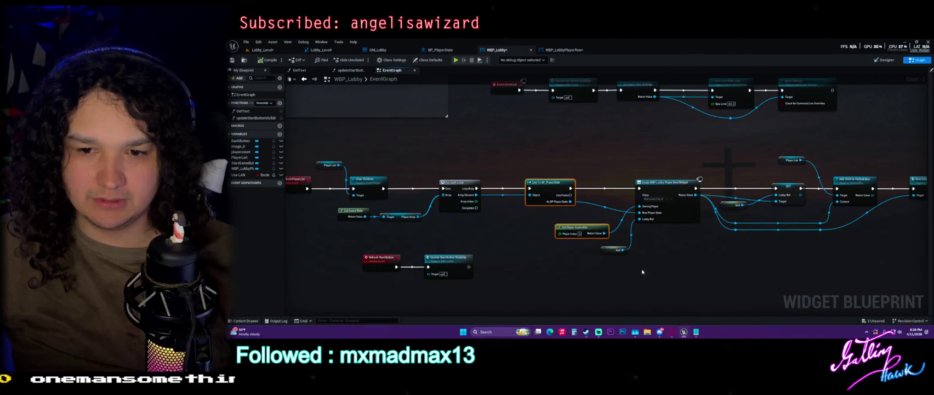
mouse_move(668, 186)
mouse_down()
mouse_move(724, 242)
mouse_move(669, 182)
mouse_up()
click(562, 50)
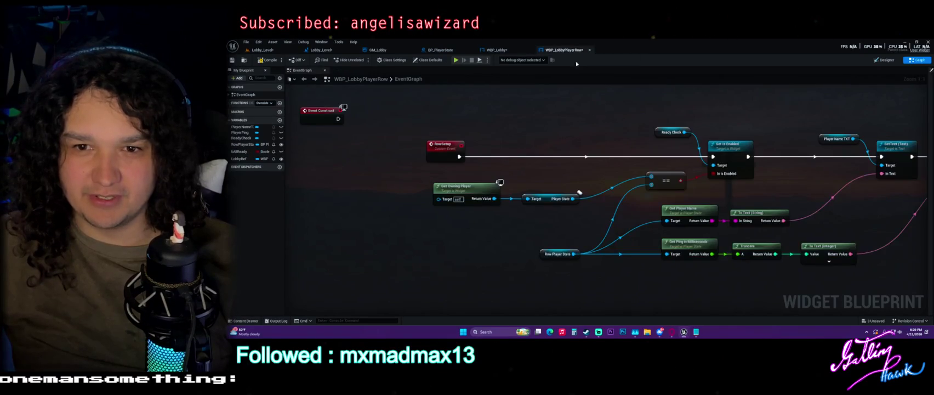
Move Lobby Ref down beside Refresh Start Button and shift an Update Start Button Visibility node right
scroll(452, 191, down, 3)
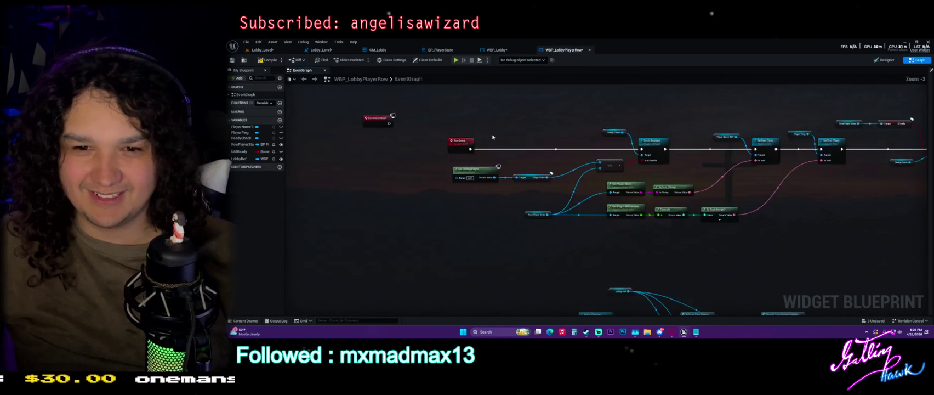
scroll(452, 191, down, 1)
drag(496, 222, 496, 142)
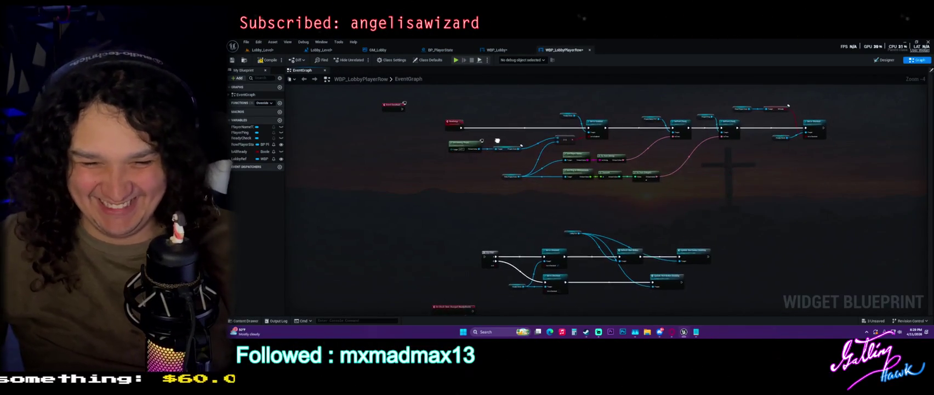
scroll(541, 245, up, 4)
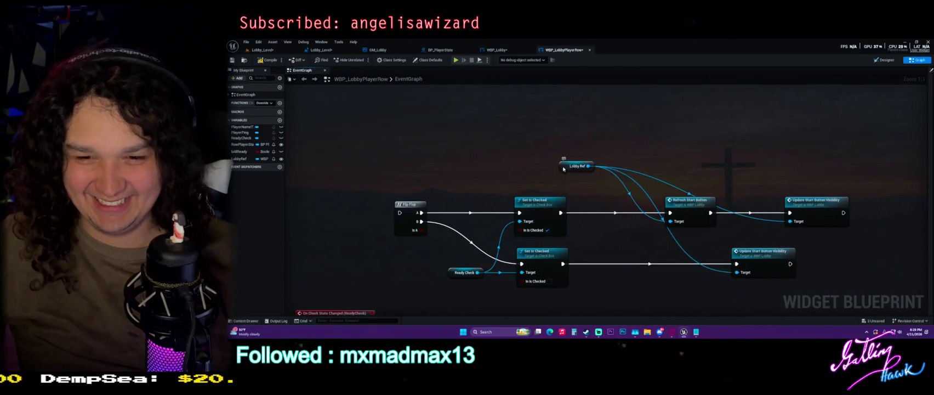
drag(562, 159, 613, 240)
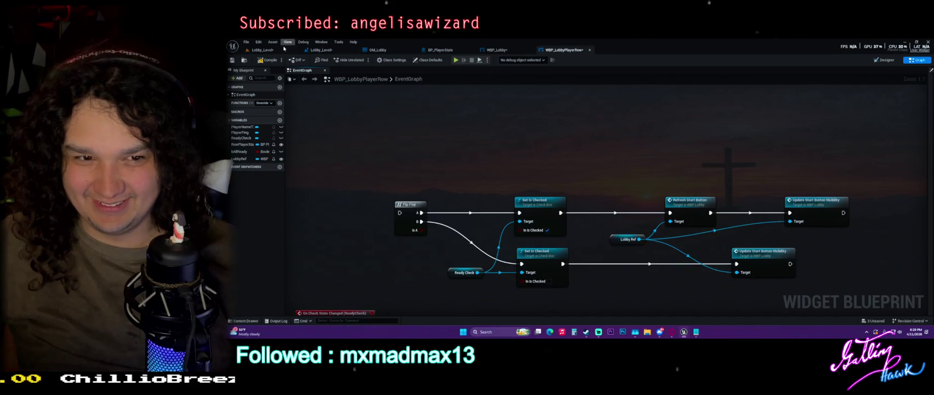
scroll(565, 165, down, 3)
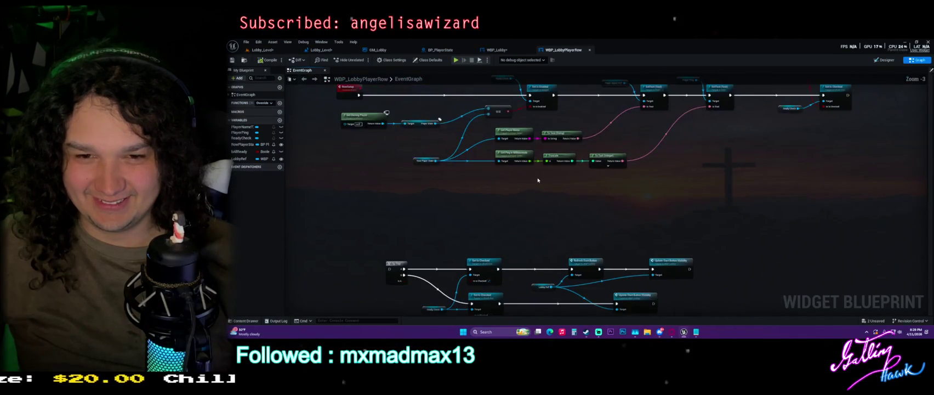
drag(546, 202, 577, 165)
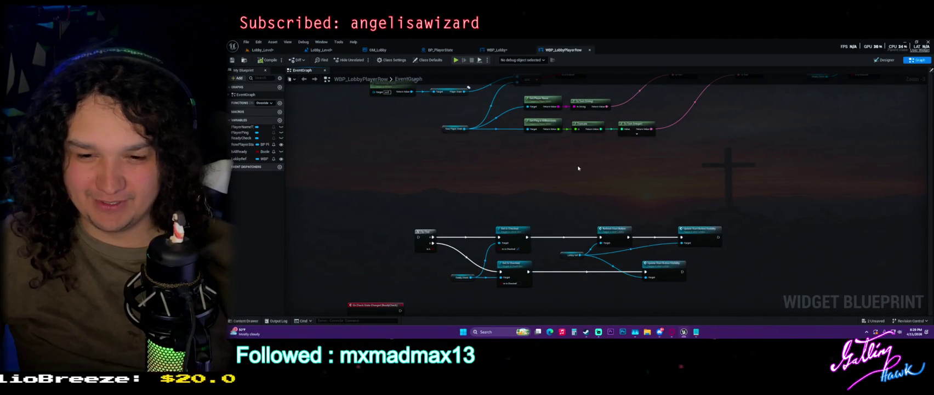
drag(669, 262, 695, 268)
Shift the four-node group and both Update Start Button Visibility nodes left, then save
drag(756, 213, 575, 283)
drag(572, 254, 548, 254)
click(648, 197)
drag(650, 207, 702, 293)
drag(674, 229, 661, 229)
click(734, 223)
click(232, 61)
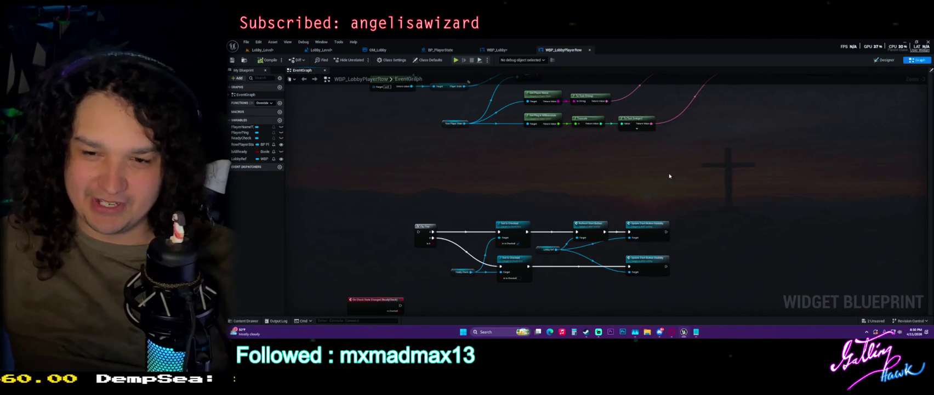
mouse_move(658, 167)
mouse_down()
mouse_move(607, 200)
mouse_move(606, 239)
mouse_up()
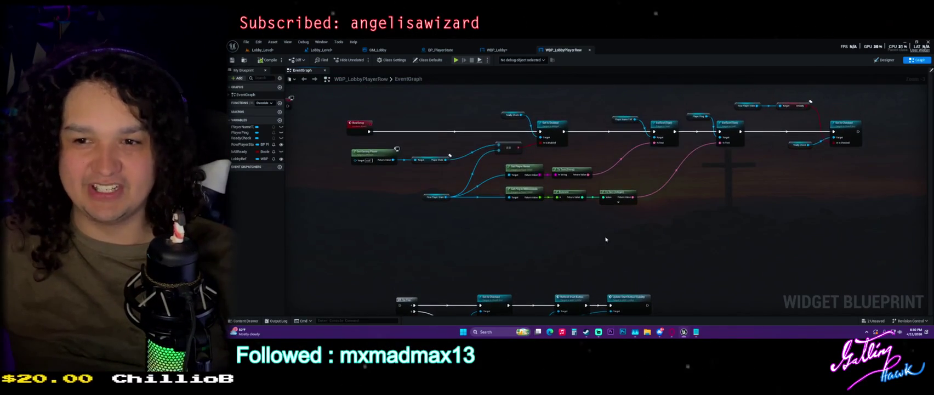
scroll(706, 180, up, 3)
mouse_move(751, 219)
mouse_down()
mouse_move(663, 193)
mouse_move(547, 194)
mouse_up()
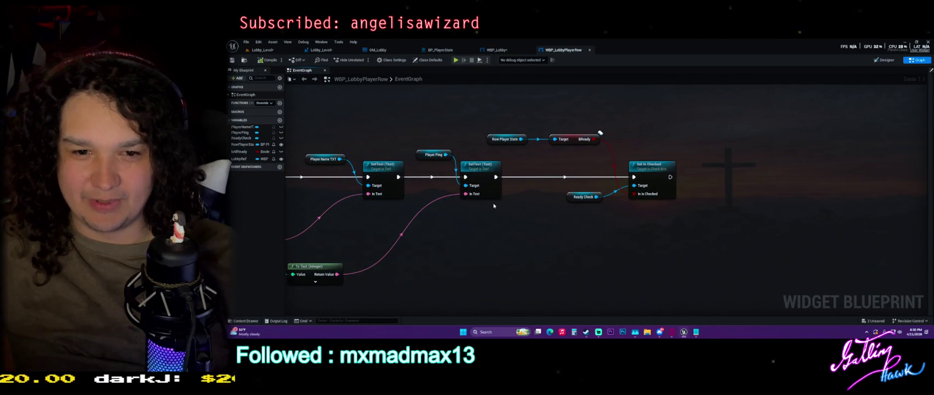
drag(493, 206, 669, 197)
drag(384, 192, 553, 186)
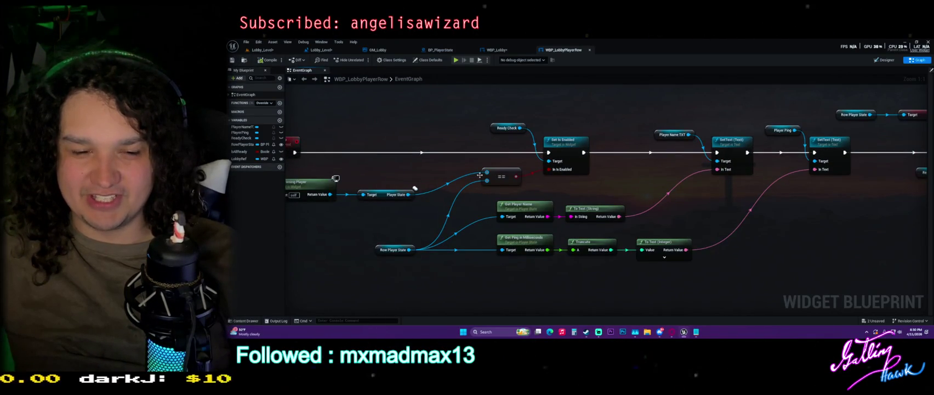
scroll(480, 175, down, 1)
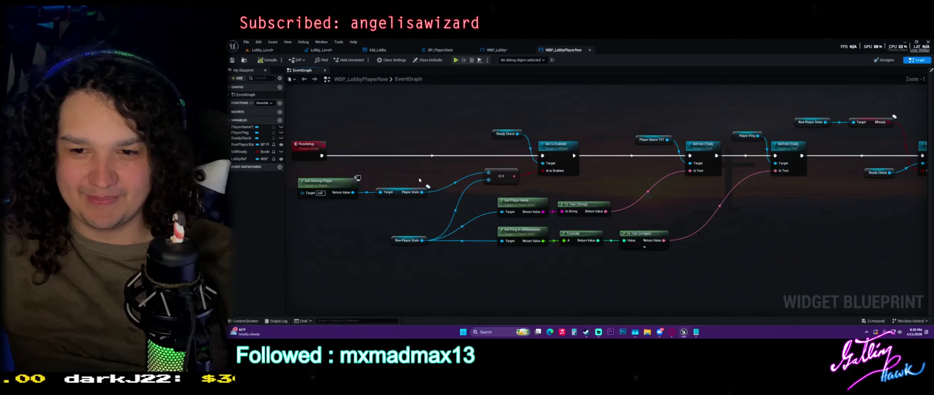
scroll(419, 180, down, 1)
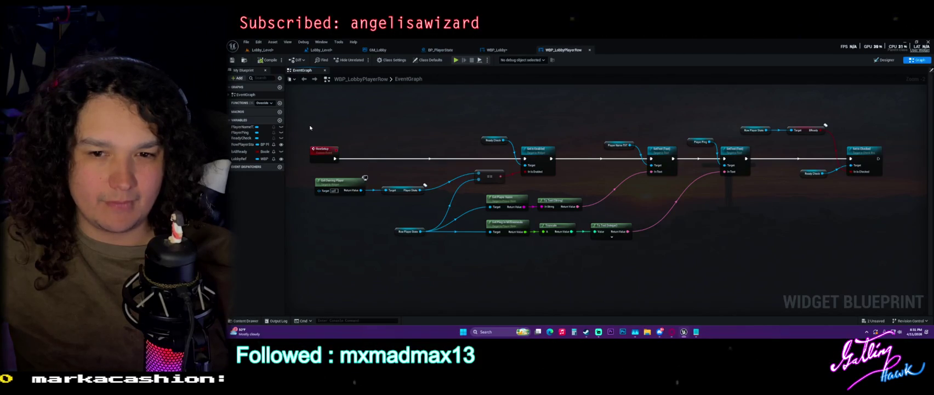
Browse the RowSetup nodes: Get Owning Player, Ready Check, Set Is Checked, bReady, name and ping
scroll(309, 133, down, 1)
mouse_move(309, 133)
mouse_down()
mouse_move(552, 153)
mouse_move(543, 111)
mouse_up()
scroll(549, 158, up, 3)
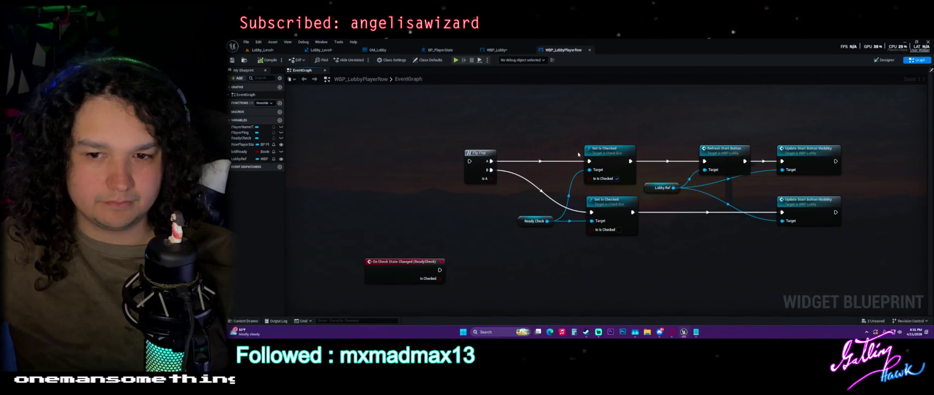
click(533, 221)
scroll(605, 273, down, 3)
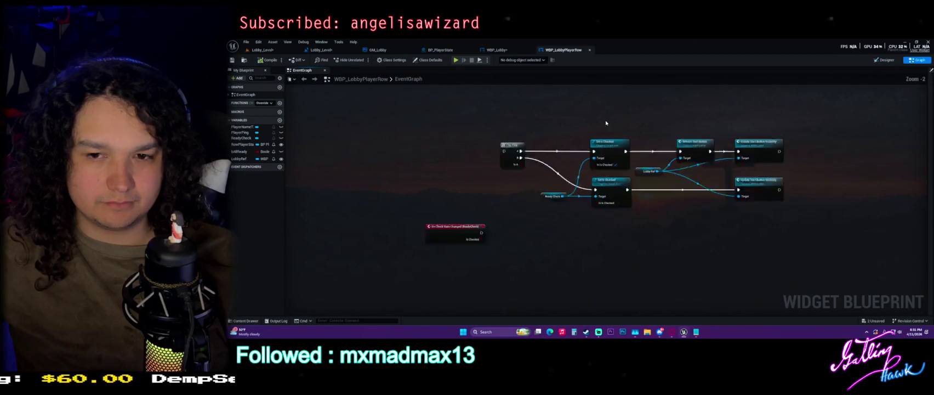
scroll(663, 165, up, 3)
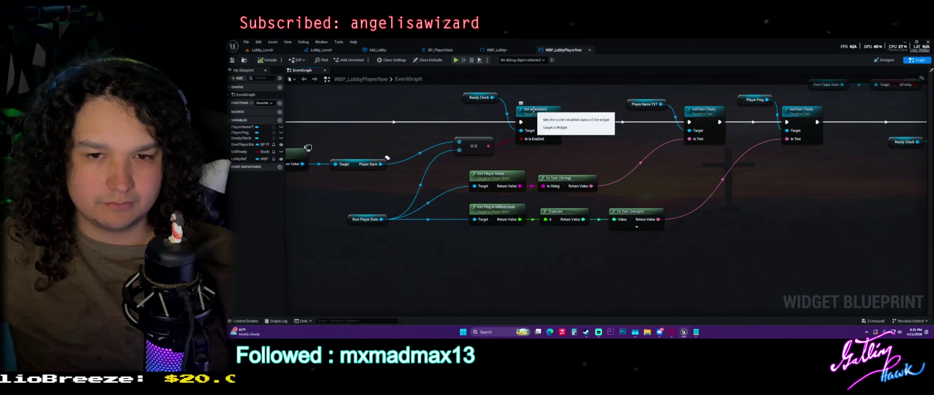
drag(430, 111, 500, 125)
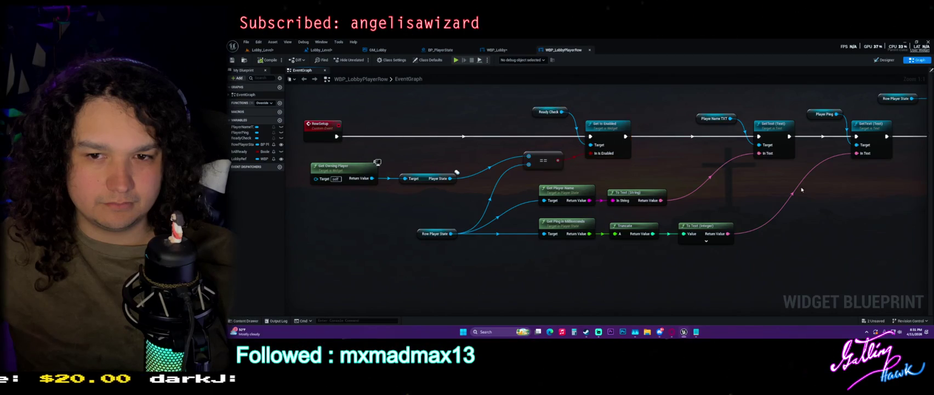
drag(828, 188, 528, 196)
mouse_move(657, 198)
mouse_down()
mouse_move(779, 202)
mouse_move(691, 188)
mouse_up()
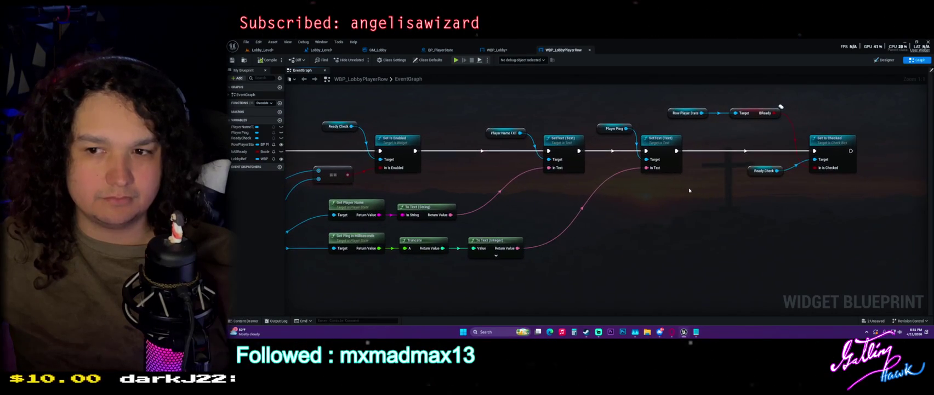
drag(700, 106, 750, 150)
click(726, 191)
Move the On Check State Changed (ReadyCheck) event up beside the Flip Flop node
scroll(663, 197, down, 3)
drag(621, 207, 610, 162)
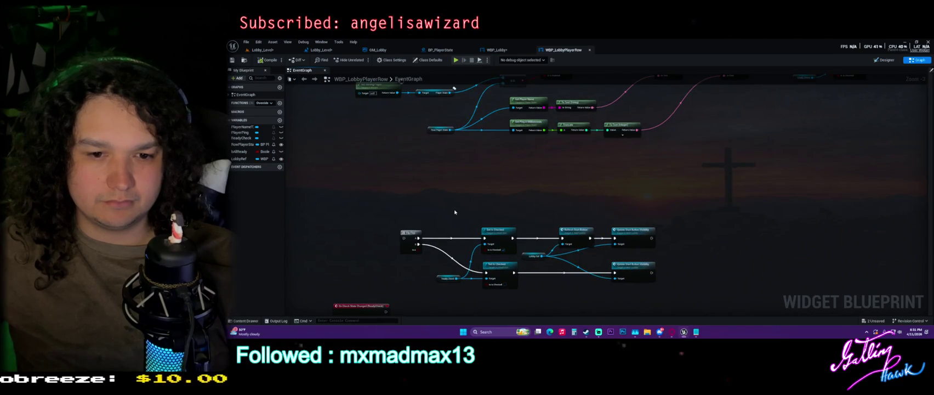
drag(455, 212, 490, 184)
drag(397, 287, 402, 216)
click(503, 219)
scroll(503, 219, up, 3)
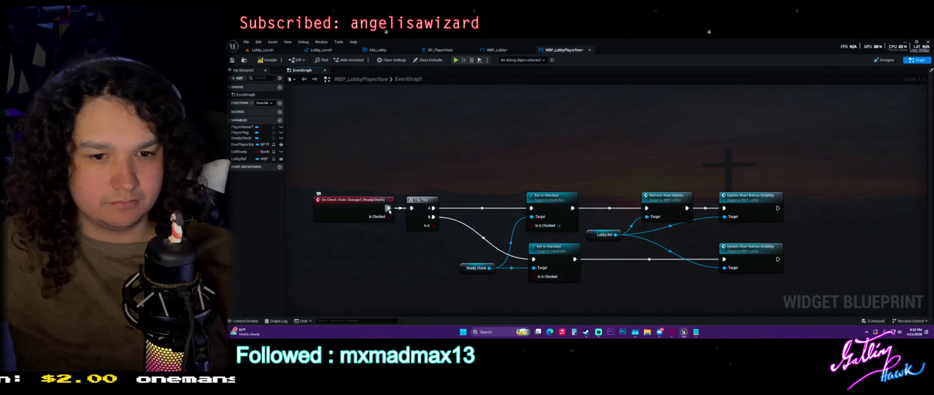
Add a Row Player State getter and arrange it beside the On Check State Changed event
drag(378, 211, 414, 156)
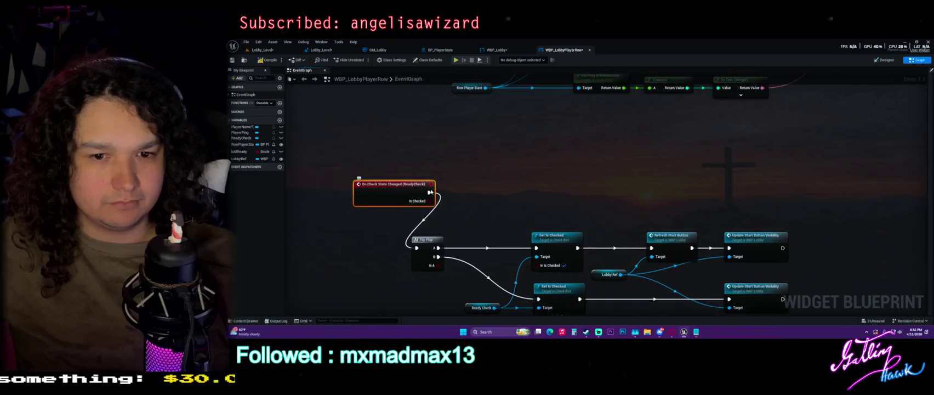
mouse_move(250, 144)
mouse_down()
mouse_move(426, 216)
mouse_move(476, 195)
mouse_up()
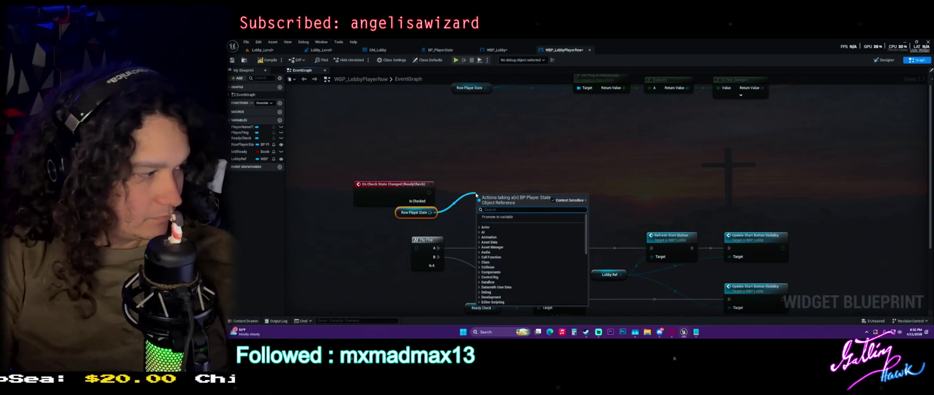
text(cast to)
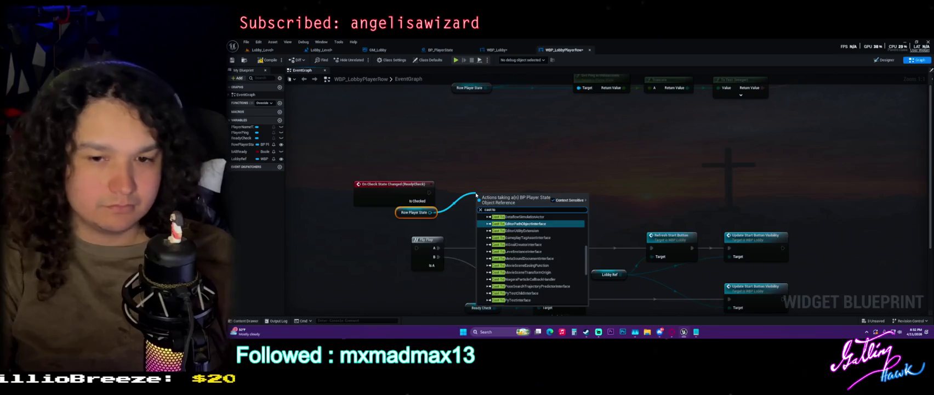
key(Escape)
drag(469, 191, 485, 311)
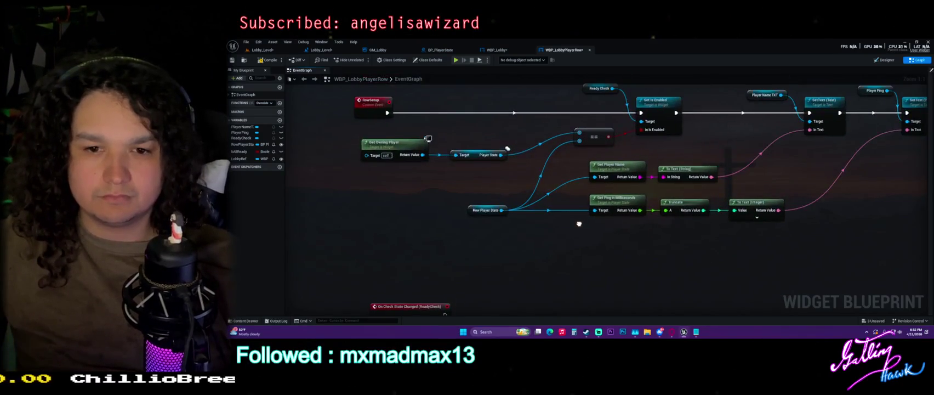
mouse_move(580, 222)
mouse_down()
mouse_move(589, 175)
mouse_move(579, 183)
mouse_move(559, 122)
mouse_move(503, 185)
mouse_up()
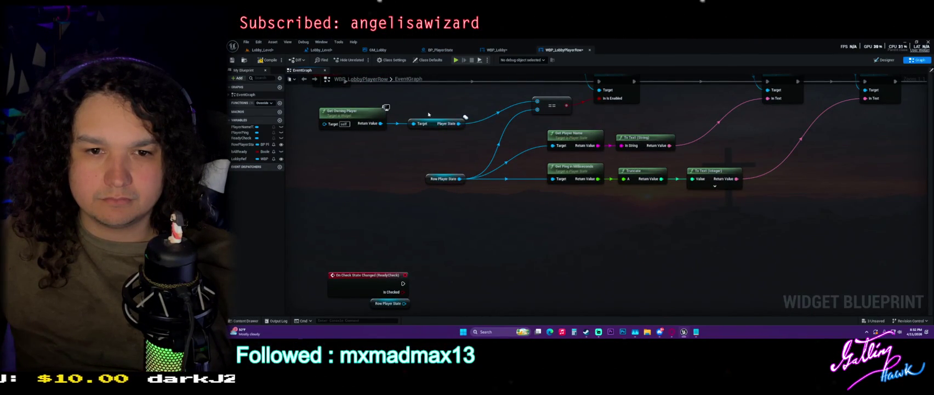
drag(423, 284, 443, 206)
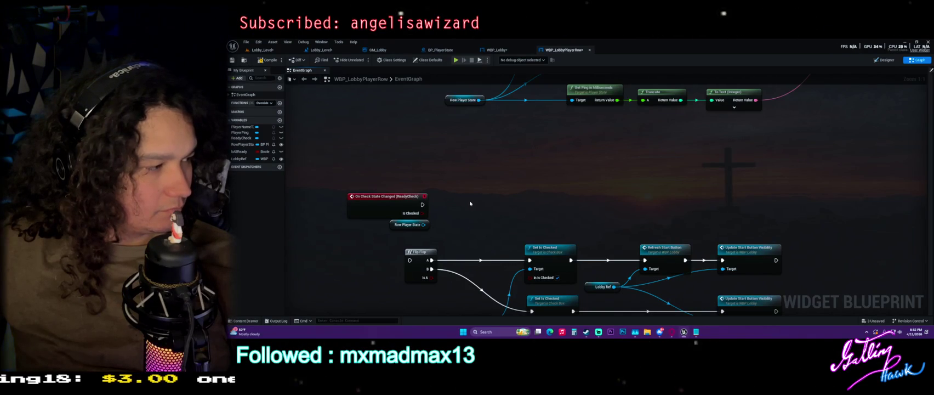
mouse_move(470, 204)
mouse_down()
mouse_move(392, 228)
mouse_move(433, 199)
mouse_up()
mouse_move(546, 177)
mouse_down()
mouse_move(558, 217)
mouse_move(544, 277)
mouse_move(538, 286)
mouse_move(501, 256)
mouse_up()
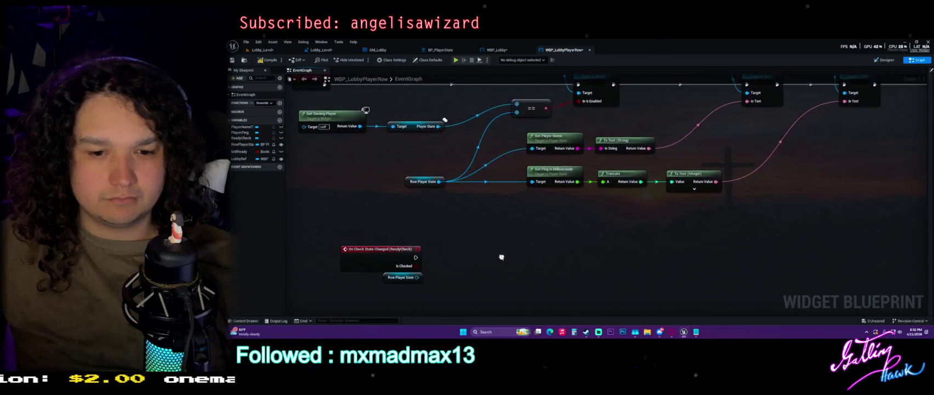
Add Cast To BP_PlayerState and Server Set Ready nodes, wired from the check event and straightened
drag(416, 277, 446, 259)
text(cast to play)
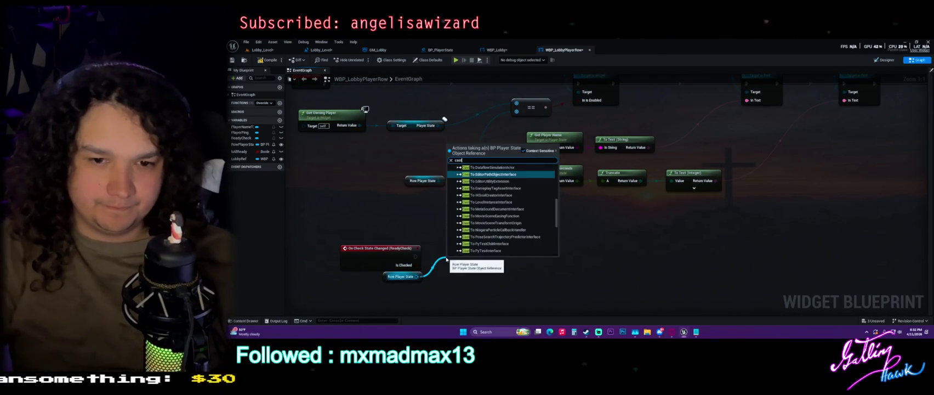
key(Return)
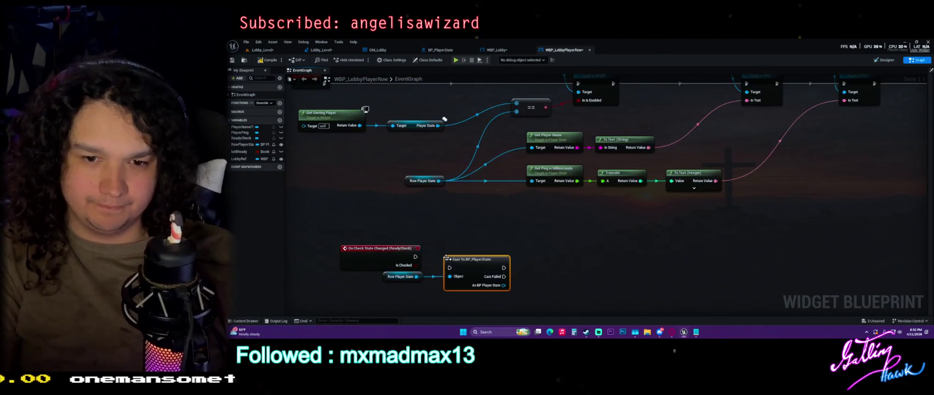
drag(502, 285, 582, 252)
text(set ready)
key(Return)
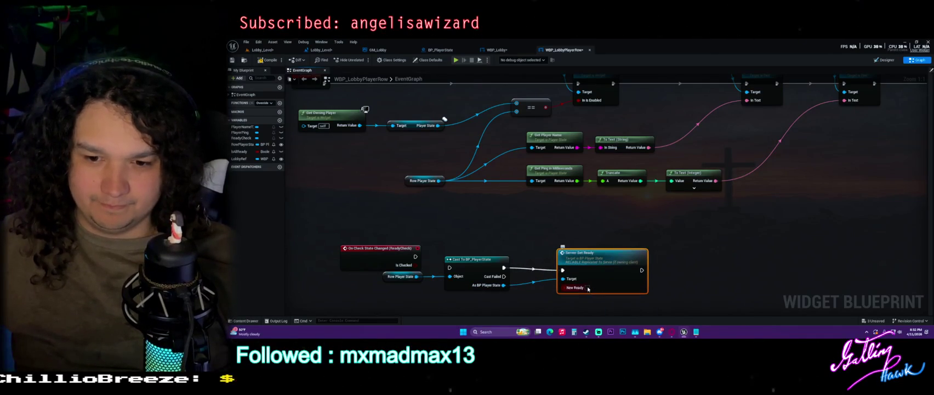
drag(415, 256, 450, 268)
mouse_move(349, 209)
mouse_down()
mouse_move(474, 240)
mouse_move(773, 281)
mouse_up()
key(q)
Connect Is Checked to New Ready and Row Player State to Server Set Ready's Target
click(773, 281)
drag(364, 273, 309, 272)
mouse_move(401, 277)
mouse_down()
mouse_move(400, 289)
mouse_move(499, 236)
mouse_up()
drag(656, 227, 664, 222)
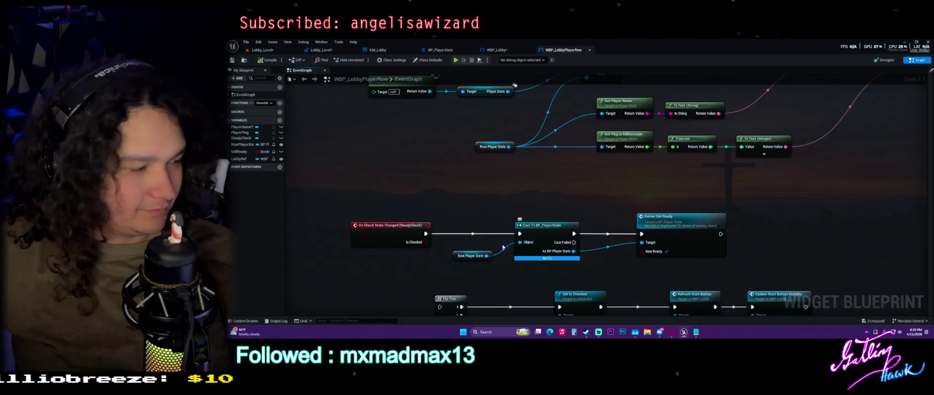
drag(426, 242, 642, 250)
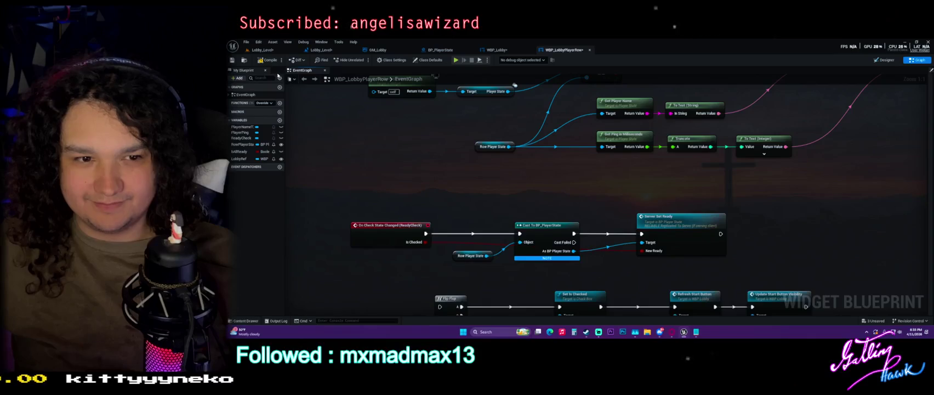
mouse_move(491, 168)
mouse_down()
mouse_move(471, 104)
mouse_move(445, 94)
mouse_up()
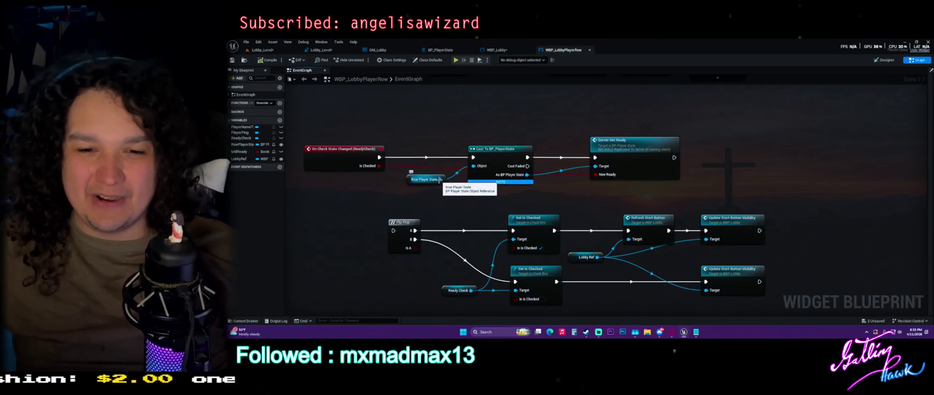
mouse_move(440, 180)
mouse_down()
mouse_move(592, 178)
mouse_move(596, 167)
mouse_up()
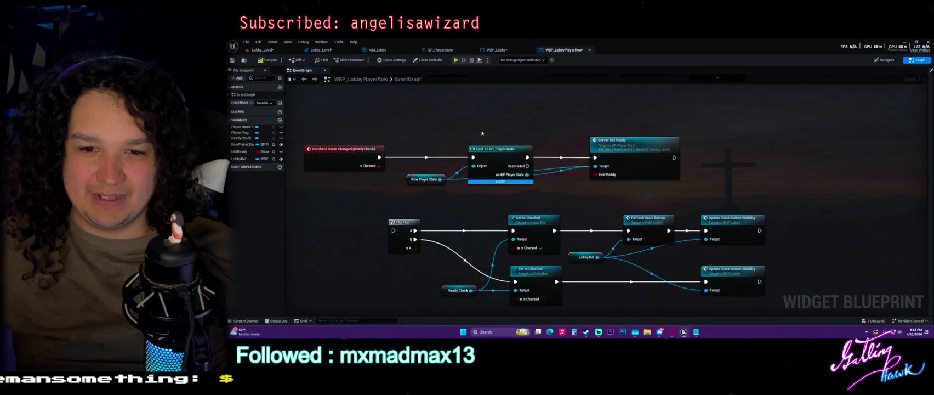
Delete the cast node, wire the check event directly into Server Set Ready, and save
mouse_move(379, 158)
mouse_down()
mouse_move(524, 147)
mouse_move(473, 157)
mouse_up()
click(498, 165)
key(Delete)
mouse_move(627, 143)
mouse_down()
mouse_move(550, 142)
mouse_move(646, 159)
mouse_up()
drag(442, 179, 511, 179)
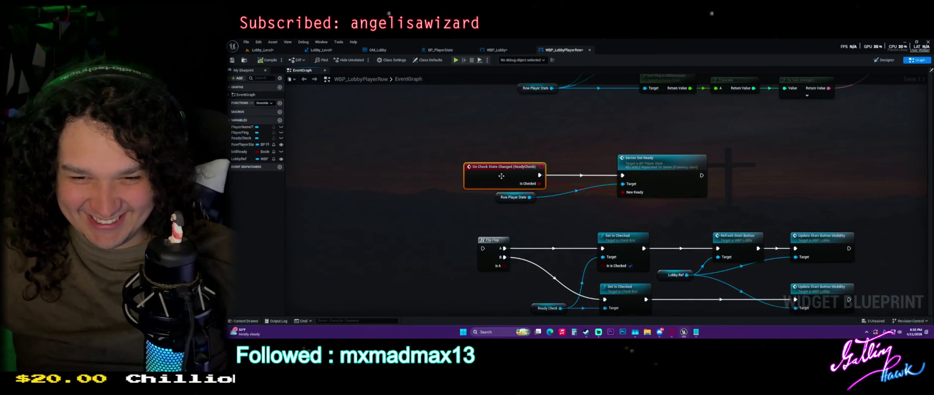
click(561, 146)
key(ctrl+s)
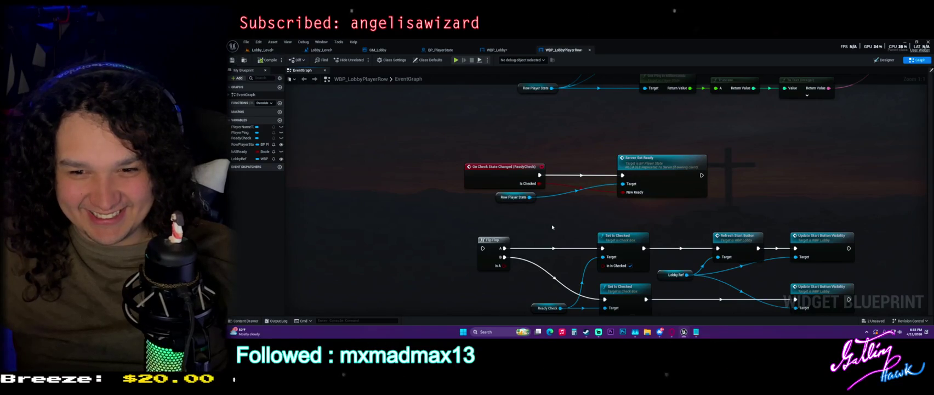
drag(680, 203, 602, 165)
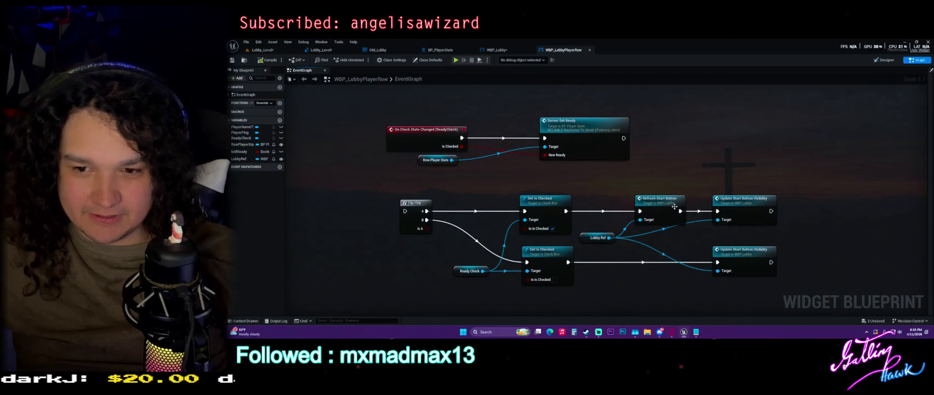
double_click(661, 209)
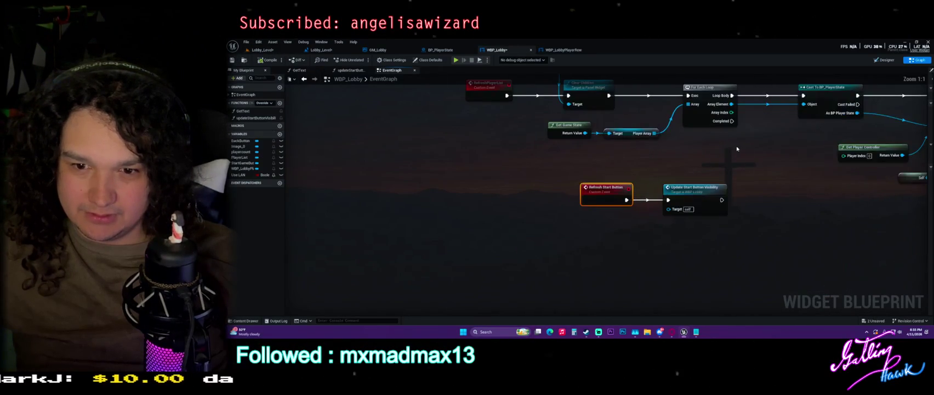
Inspect updateStartButtonVisibility and BP_PlayerState's OnRep_BReady, then return to WBP_Lobby's EventGraph
scroll(750, 148, down, 2)
double_click(591, 222)
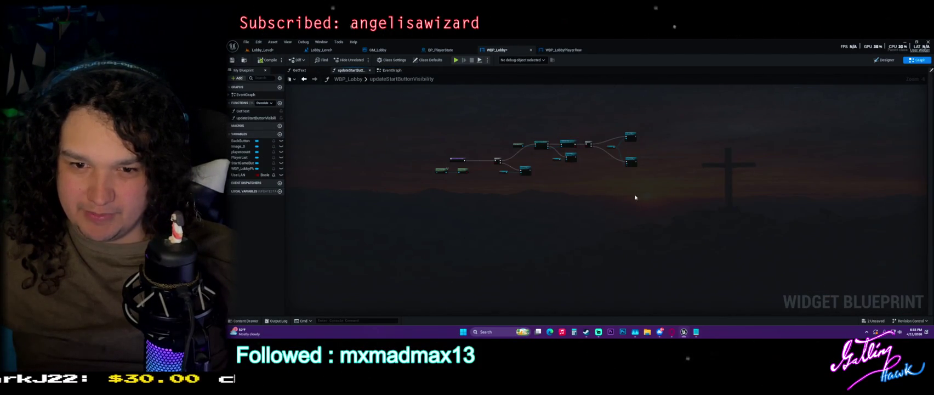
scroll(465, 161, down, 3)
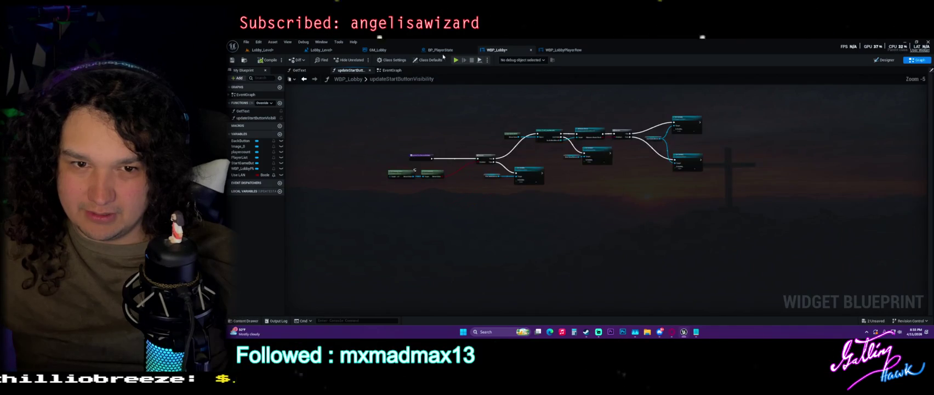
click(440, 50)
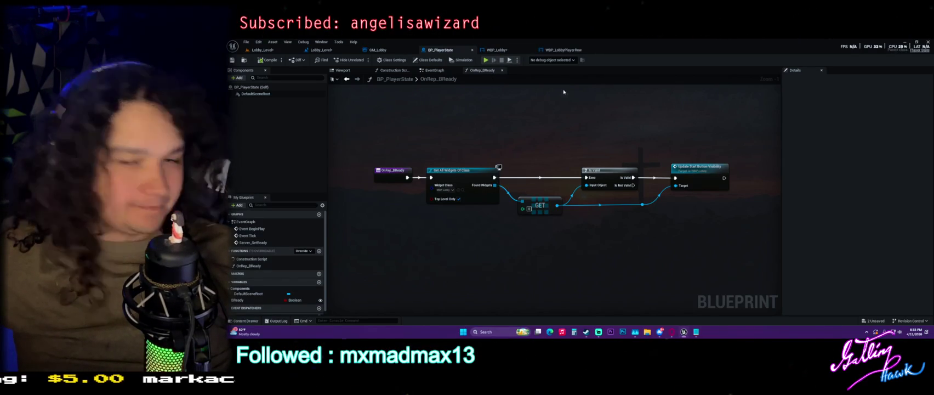
click(496, 50)
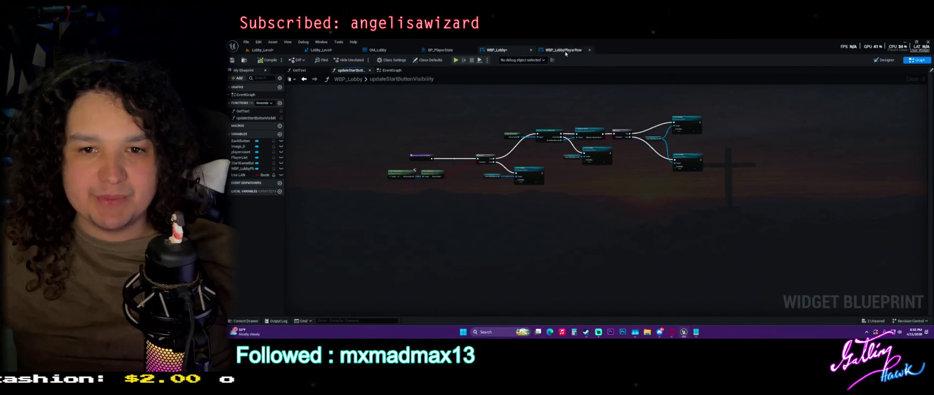
click(404, 70)
scroll(483, 207, down, 3)
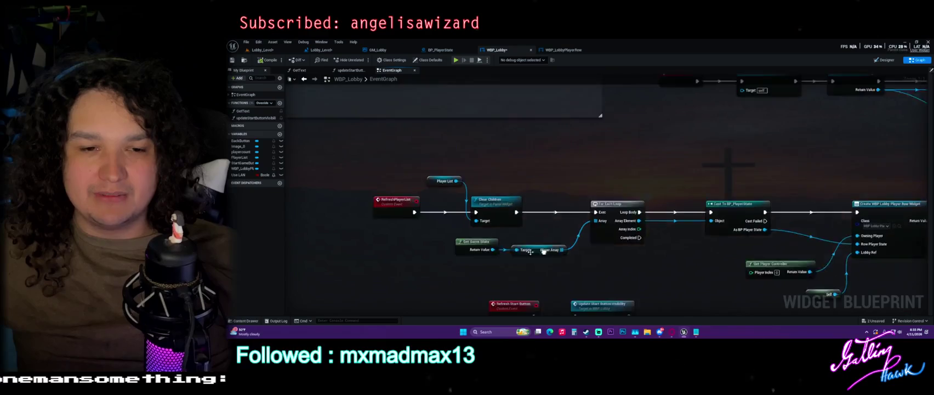
Make room by moving the Event Construct chain right and the player count comment up-left
scroll(483, 208, up, 7)
drag(416, 153, 804, 222)
drag(470, 182, 598, 182)
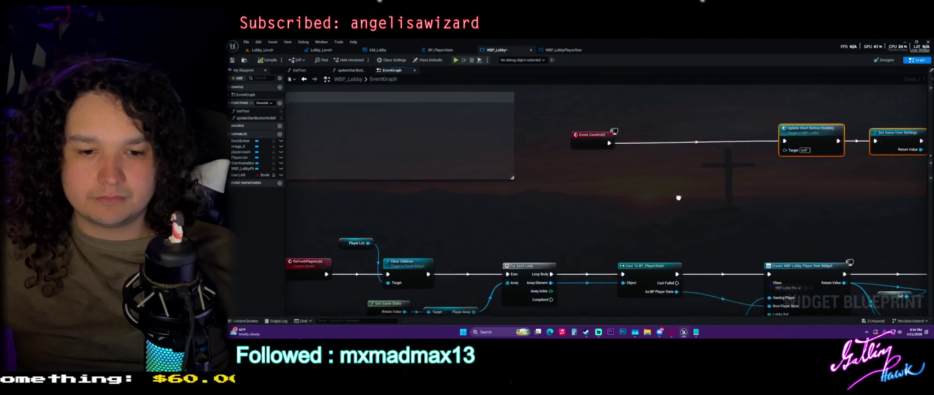
scroll(576, 159, down, 4)
drag(549, 141, 540, 106)
scroll(573, 180, up, 5)
Insert a Set Timer by Event node between Event Construct and Update Start Button Visibility
mouse_move(567, 188)
mouse_down()
mouse_move(652, 140)
mouse_move(640, 134)
mouse_up()
text(func)
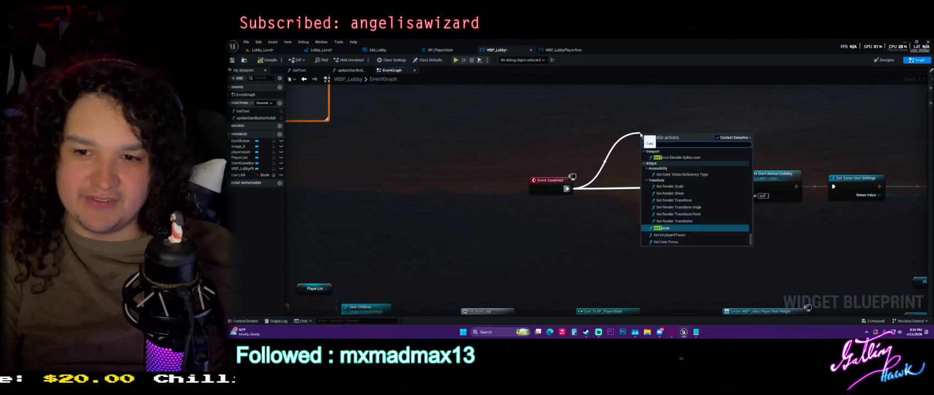
text(t timer)
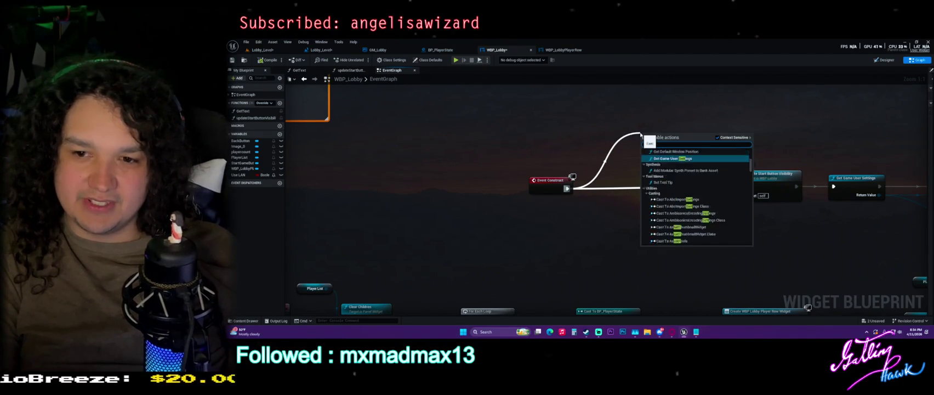
key(Up)
key(Down)
key(Return)
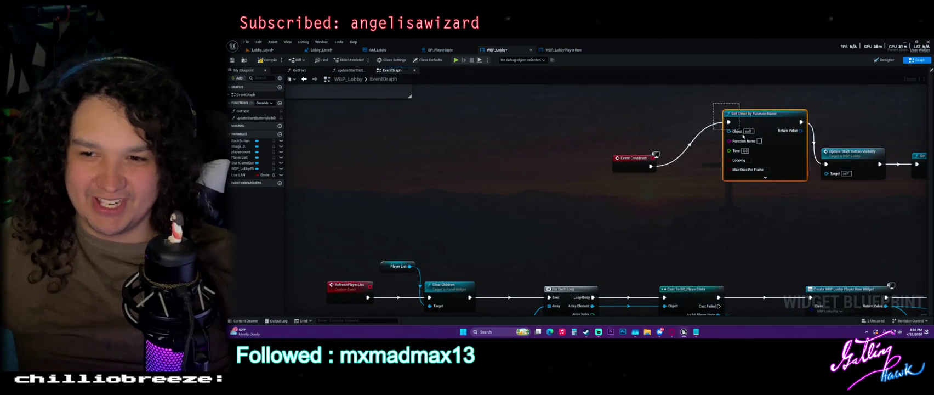
key(Delete)
drag(651, 166, 680, 167)
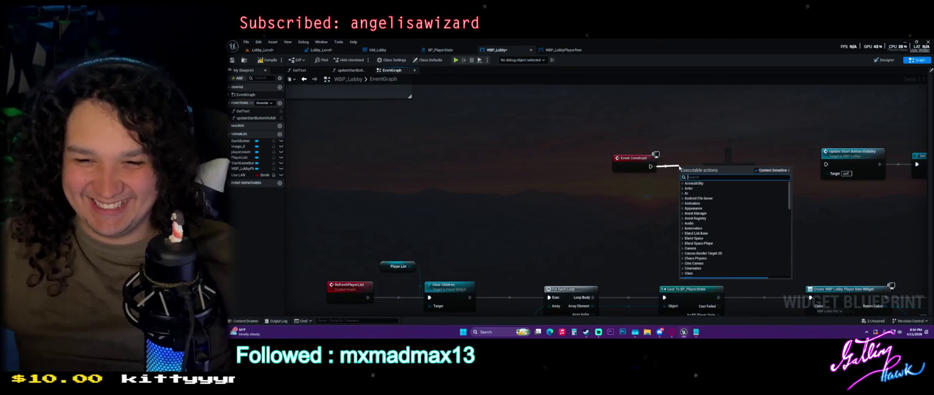
text(set timer)
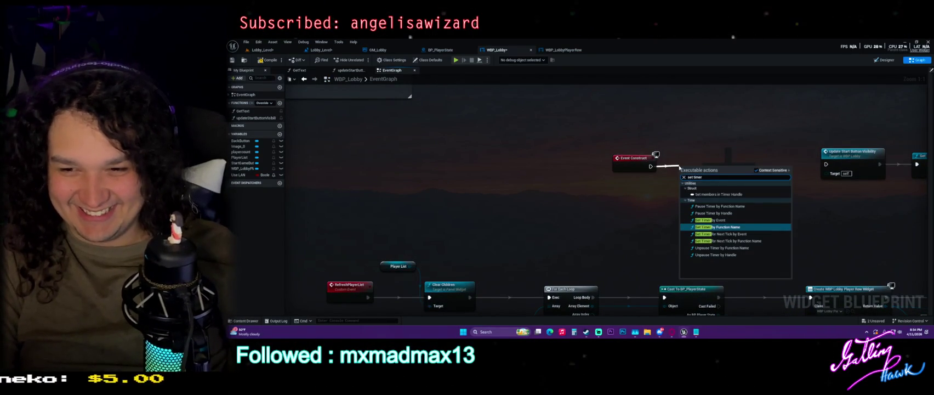
key(Up)
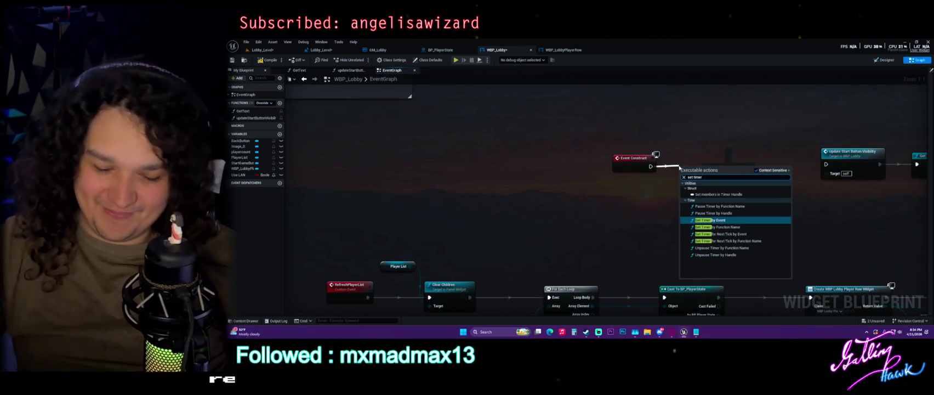
key(Return)
drag(754, 177, 825, 165)
drag(700, 207, 711, 196)
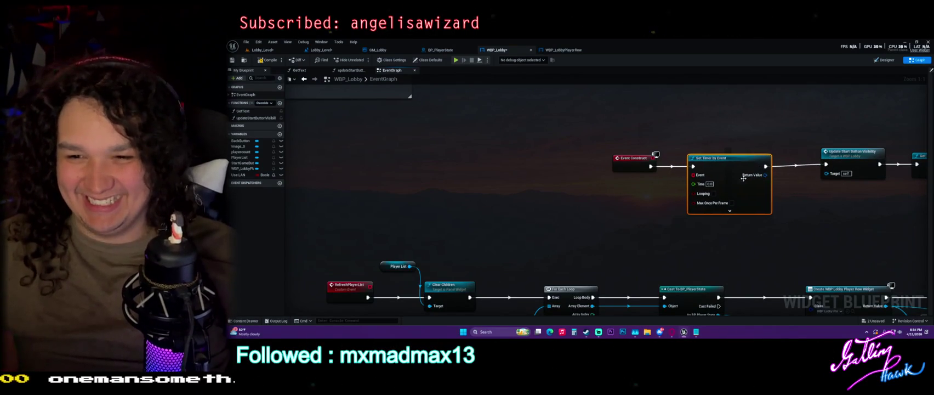
Turn on Looping, bind RefreshPlayerList to the timer's Event input, and save WBP_Lobby
click(713, 193)
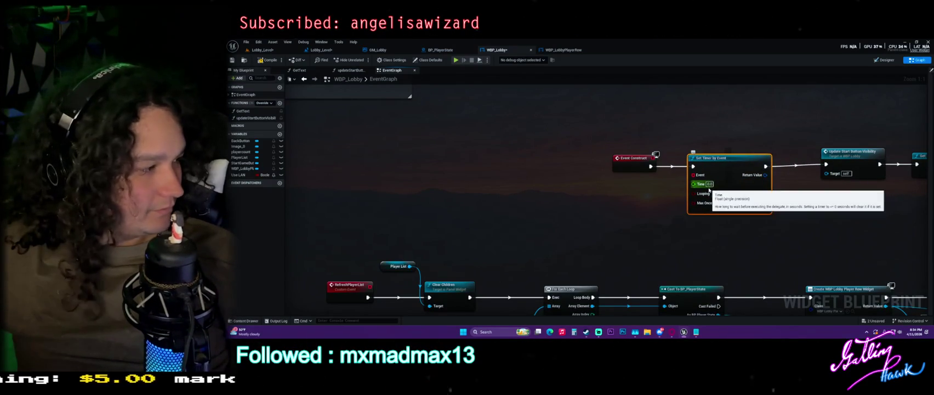
click(729, 210)
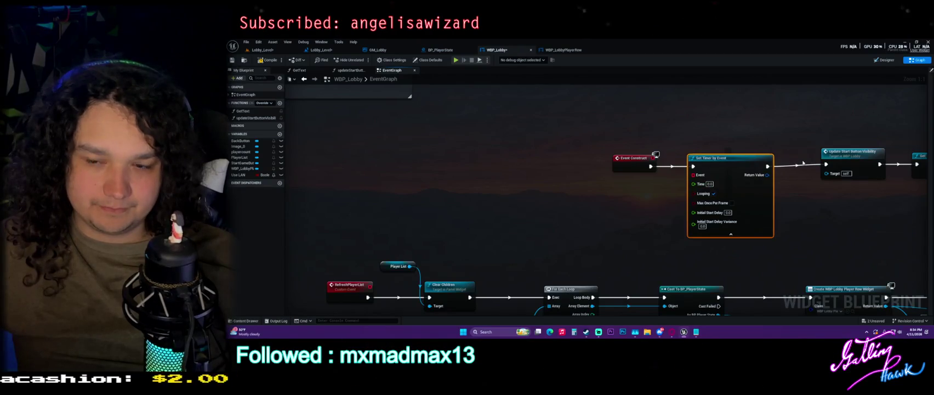
drag(714, 124, 610, 173)
drag(718, 160, 712, 157)
click(701, 144)
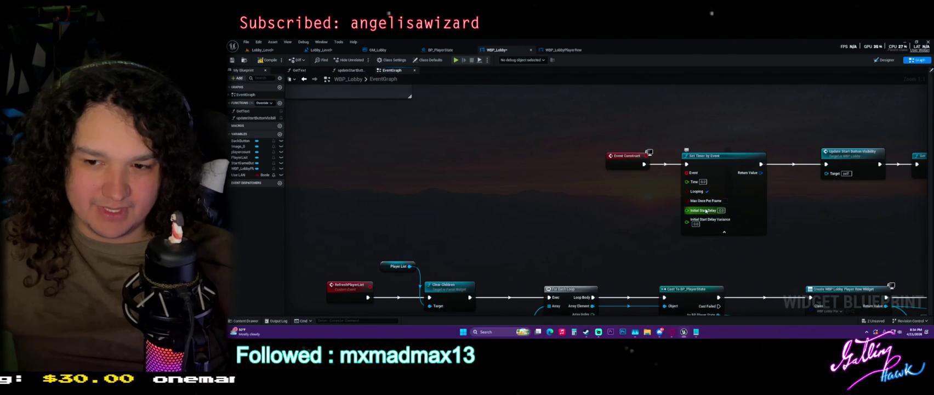
drag(370, 286, 686, 172)
key(ctrl+s)
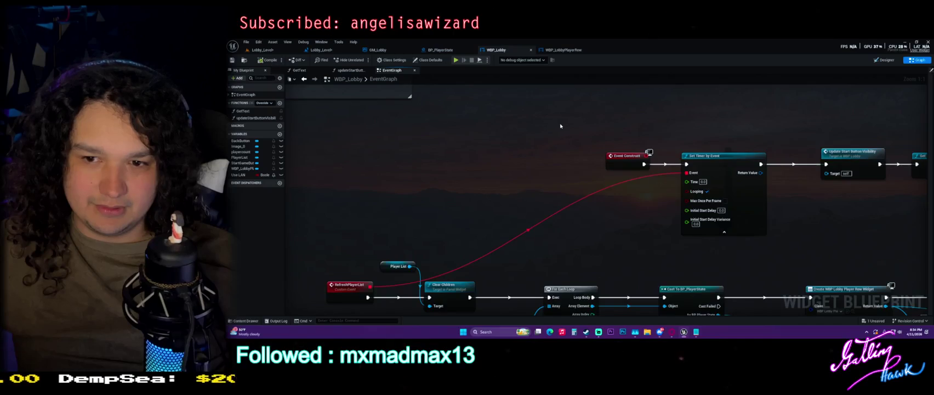
scroll(562, 126, down, 3)
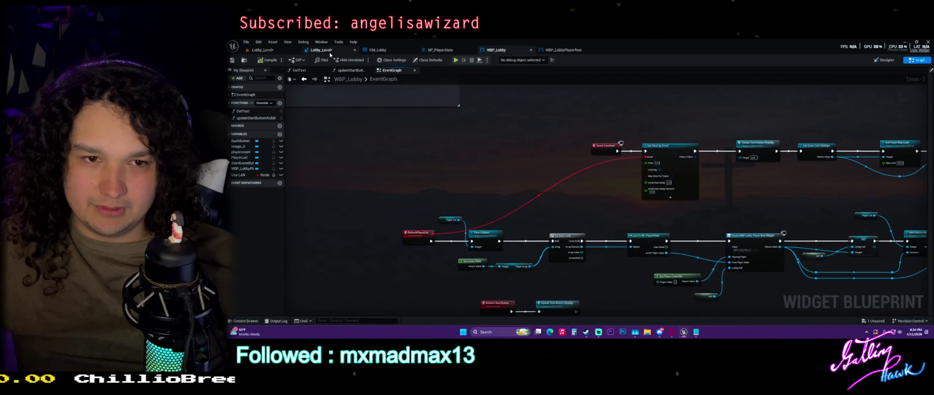
click(262, 49)
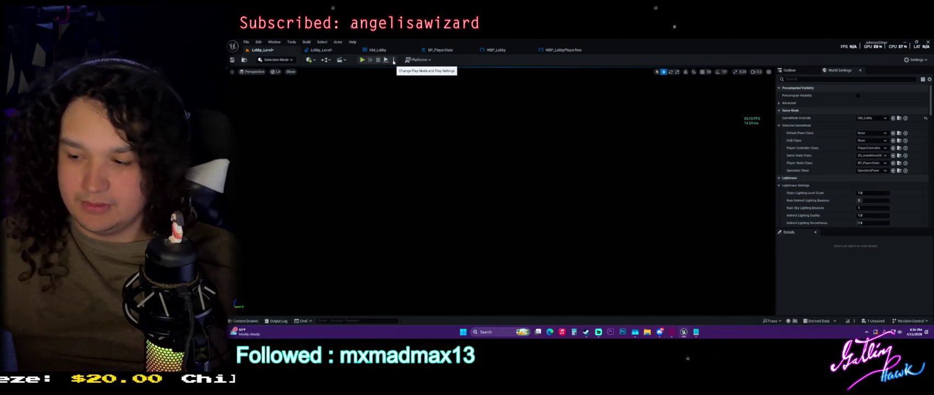
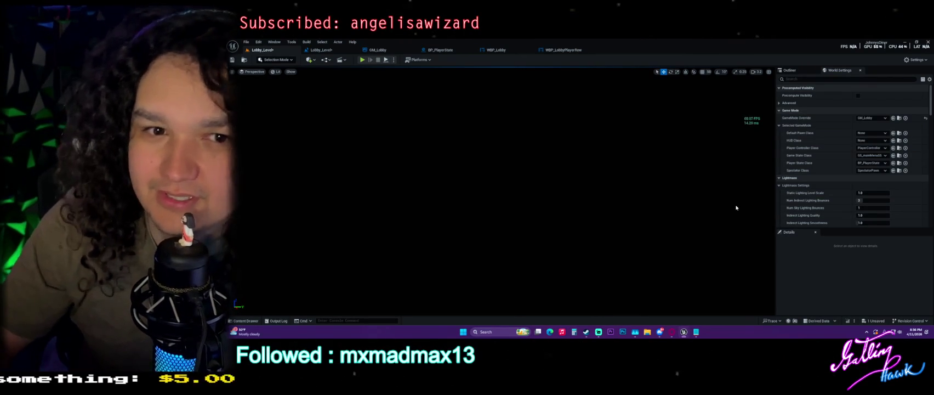
Launch Lobby_Level as a Standalone Game, saving the level when prompted
click(393, 60)
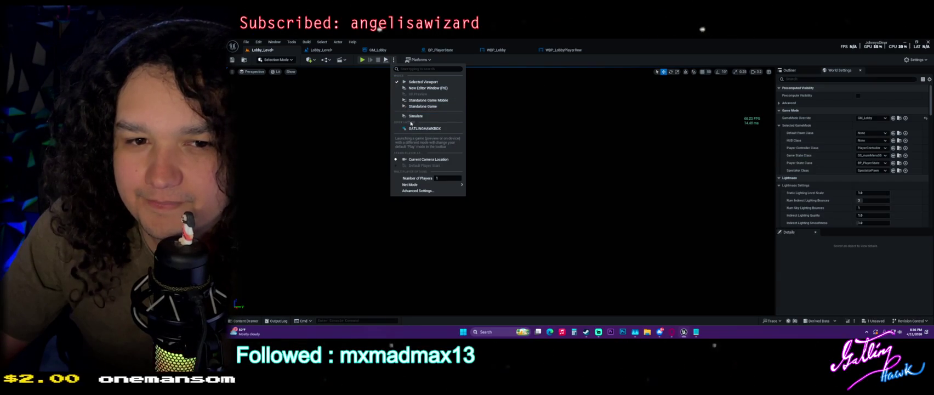
click(419, 107)
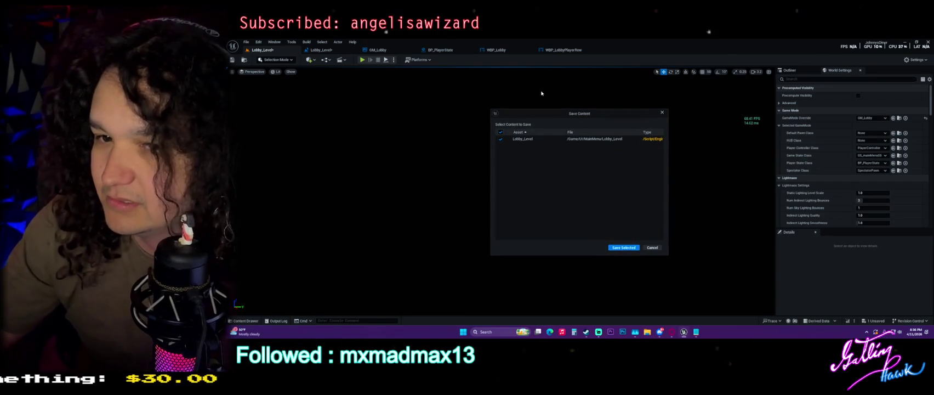
click(624, 247)
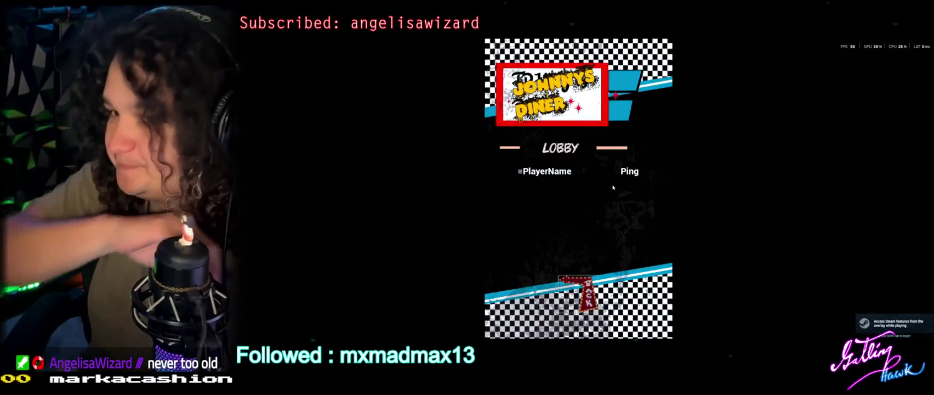
From the game's main menu host a session via Multiplayer > Host Game > CREATE, then back out and close the game
click(576, 291)
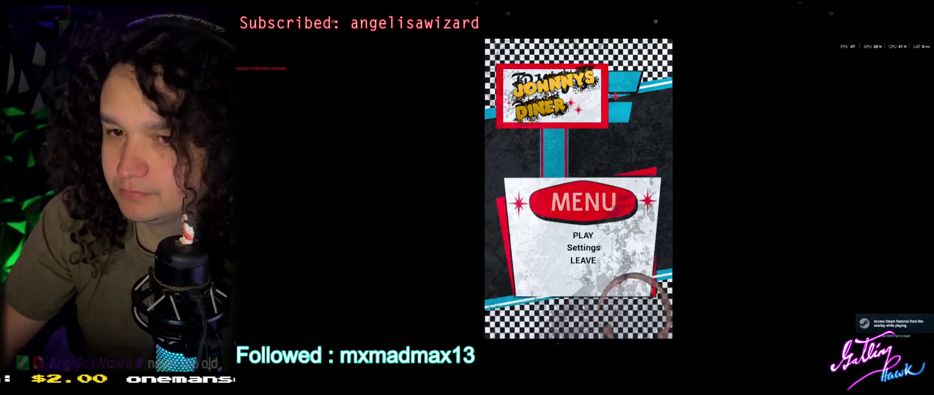
click(589, 235)
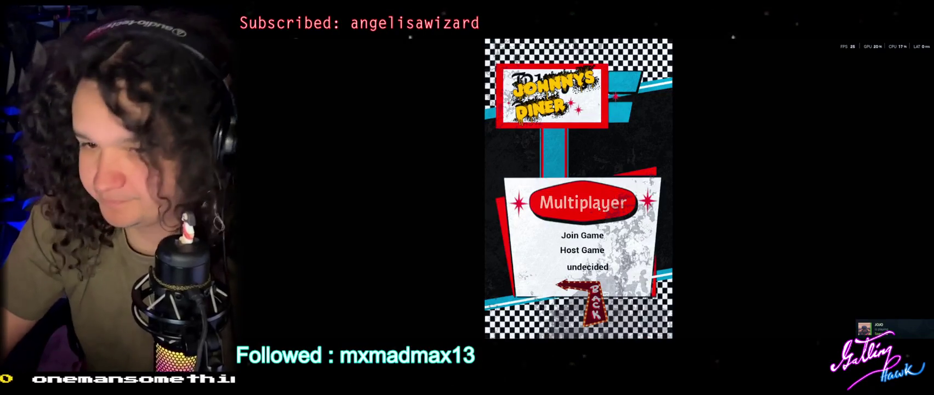
click(573, 251)
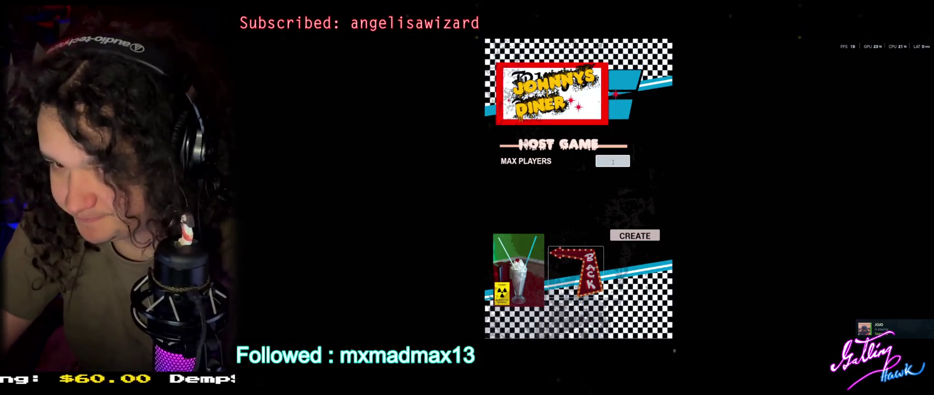
text(2)
click(635, 236)
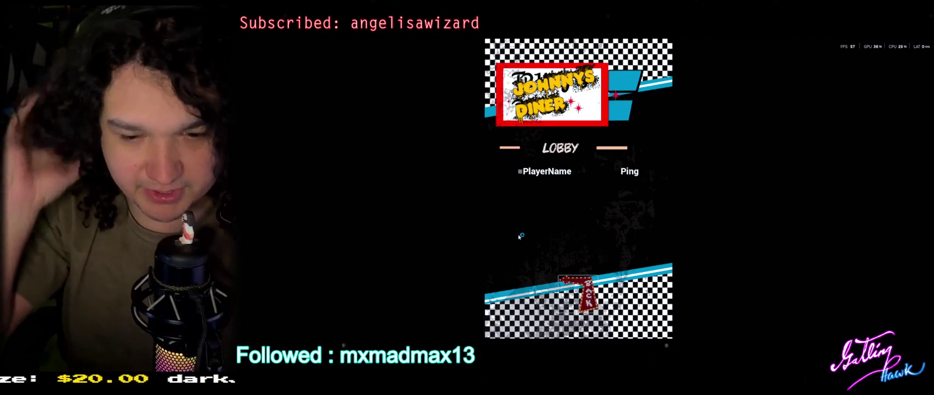
click(578, 293)
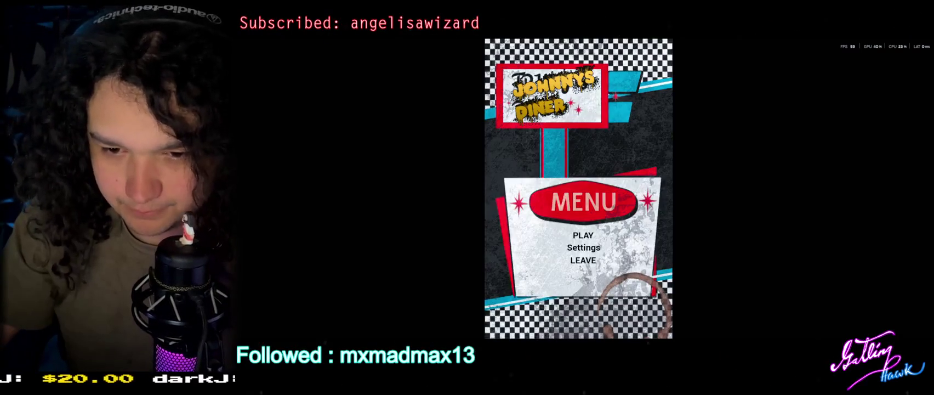
key(Escape)
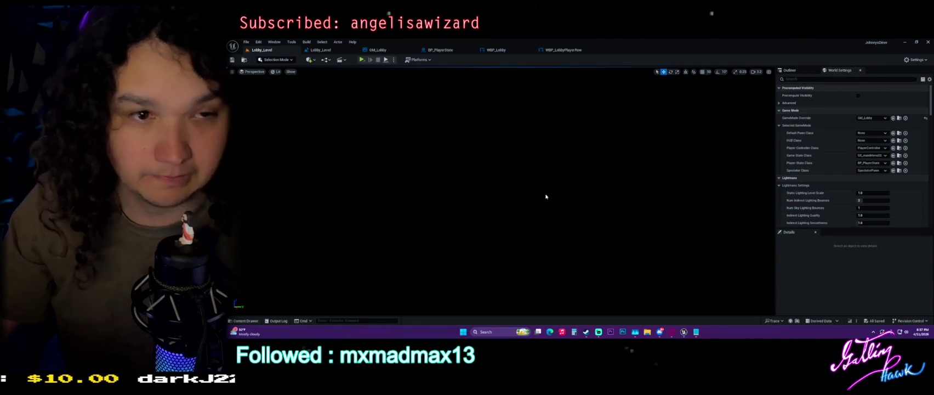
In the Content Drawer, clear the search, open the MainMenu folder and select Lobby Menu
key(ctrl+space)
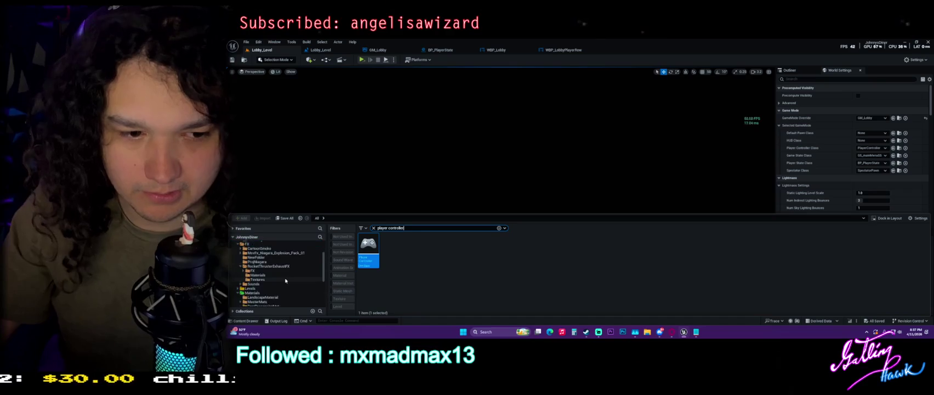
click(373, 227)
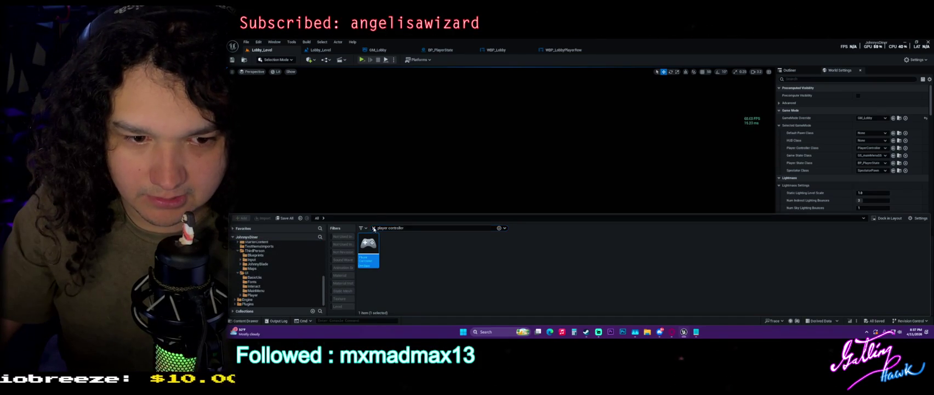
click(269, 296)
click(256, 290)
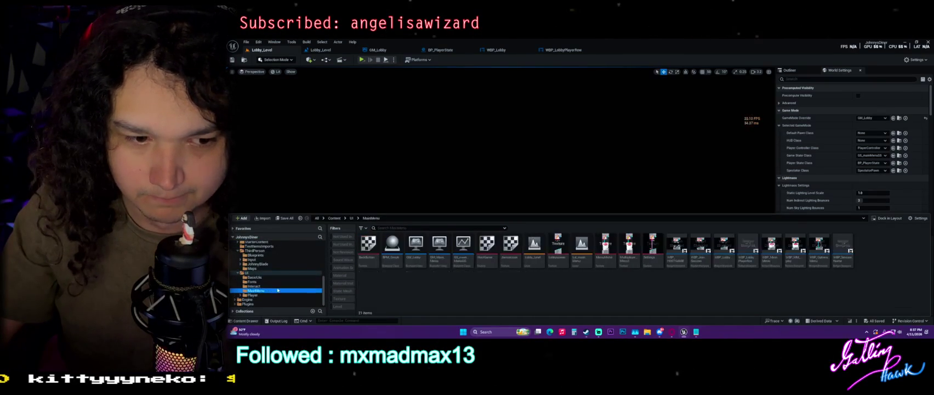
click(582, 250)
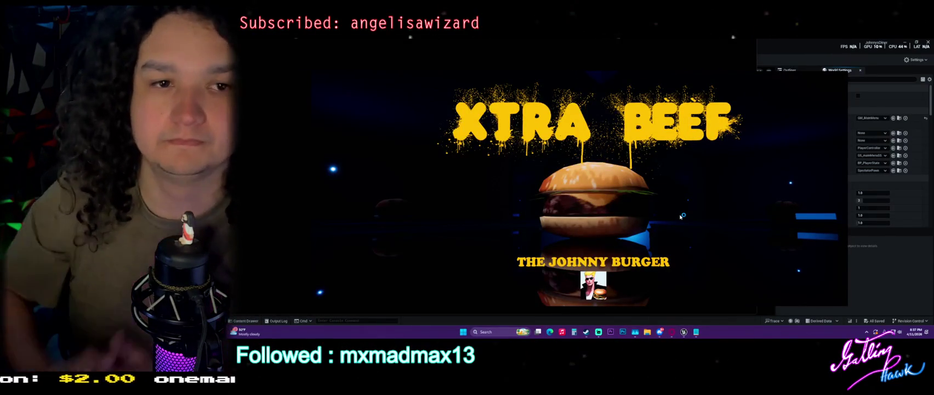
Skip the splash, host a 2-player session via Multiplayer > Host Game > CREATE, then leave and quit
key(Escape)
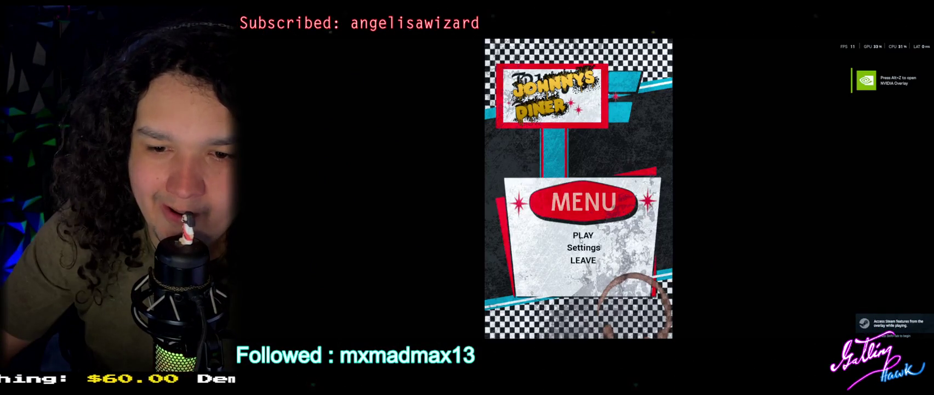
click(582, 235)
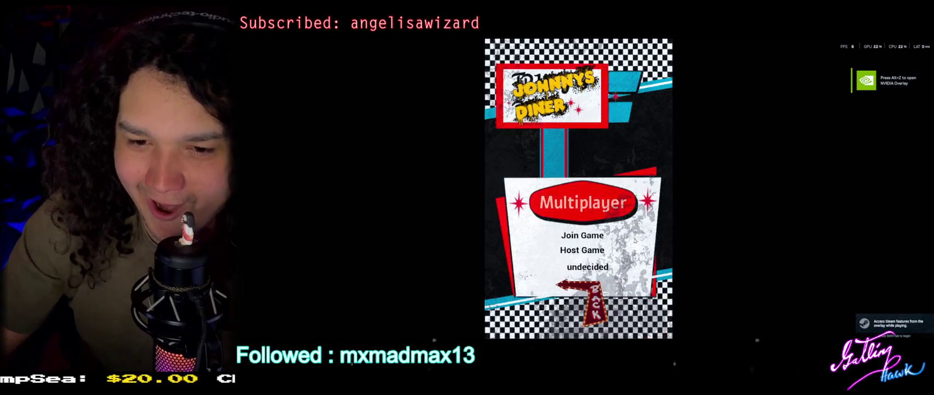
click(583, 248)
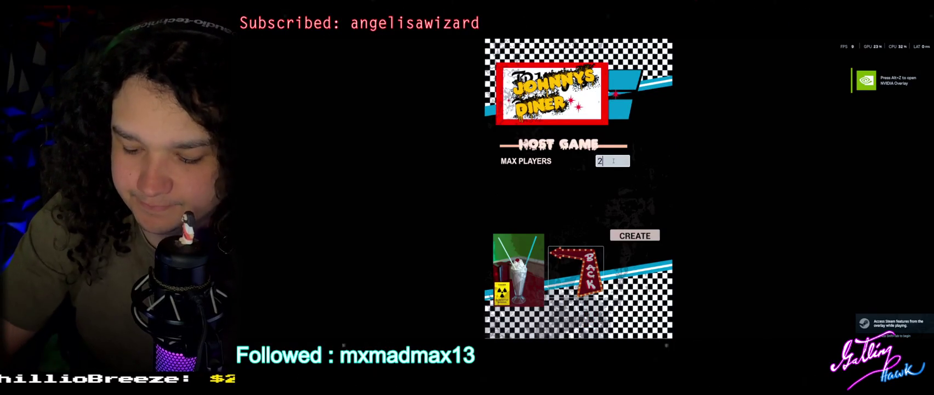
click(635, 235)
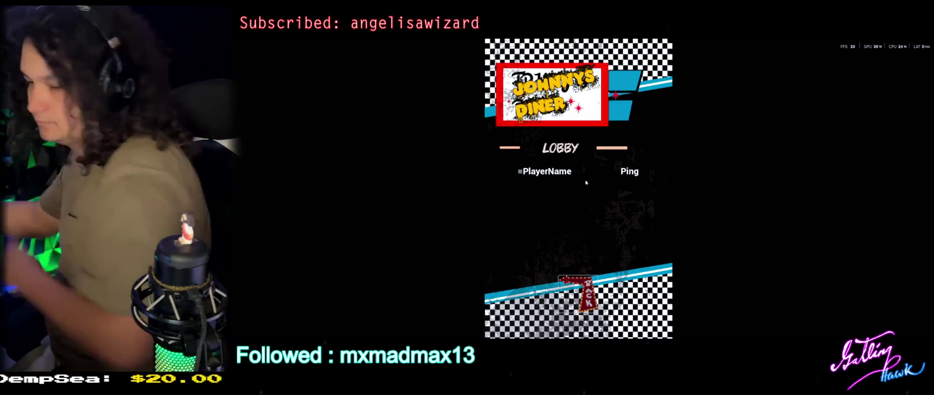
click(578, 294)
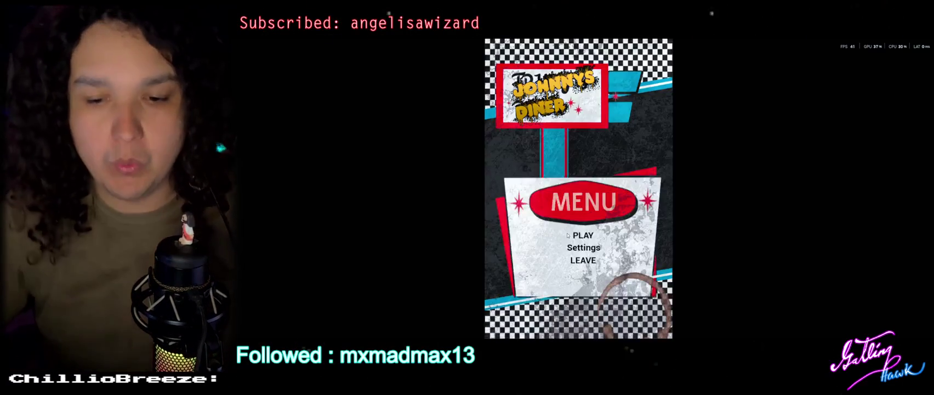
key(Escape)
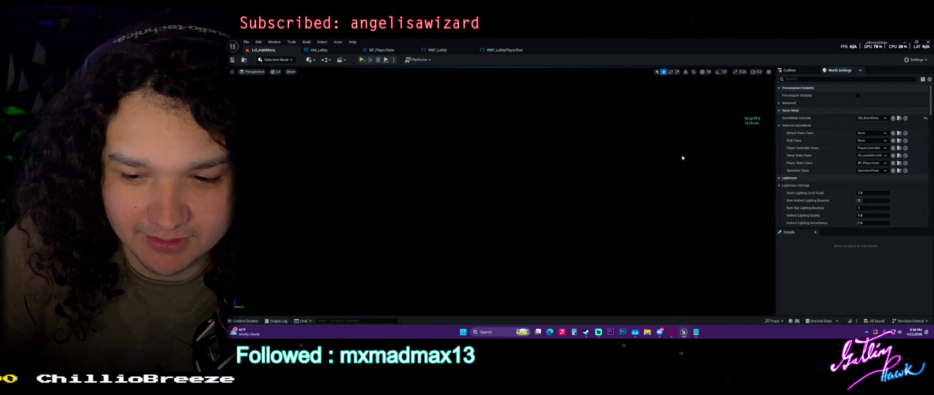
mouse_move(686, 332)
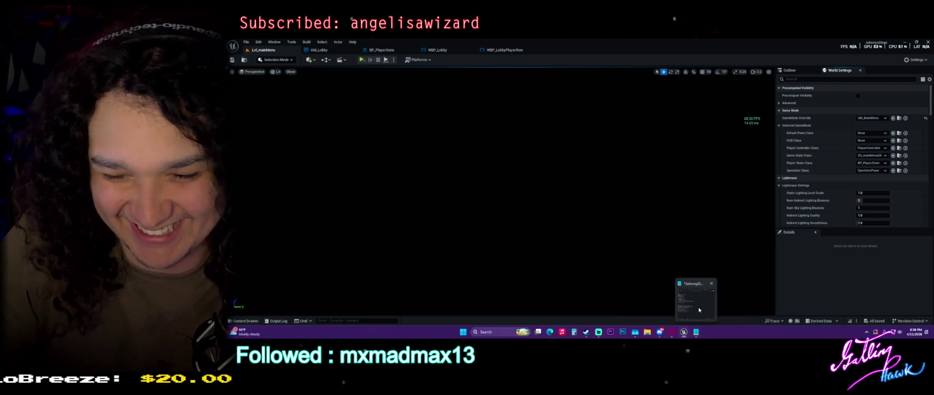
click(694, 294)
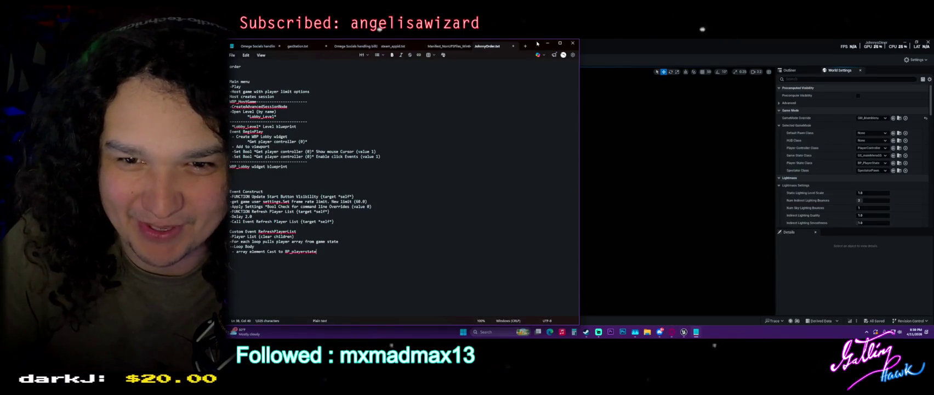
drag(537, 40, 538, 40)
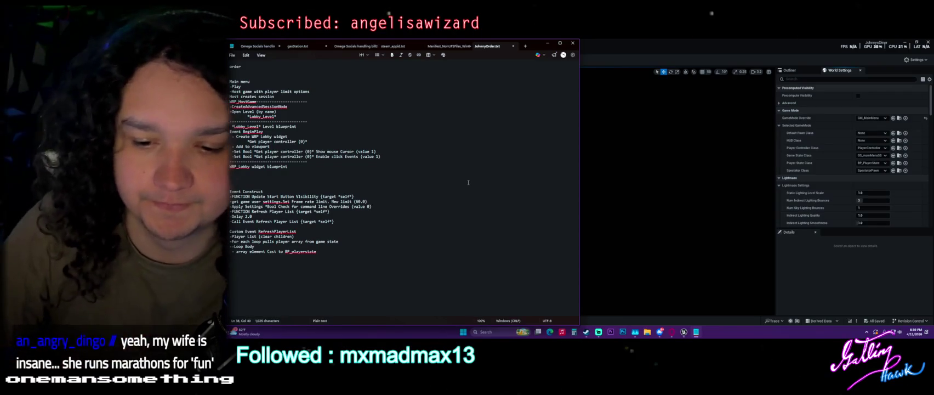
key(XF86Calculator)
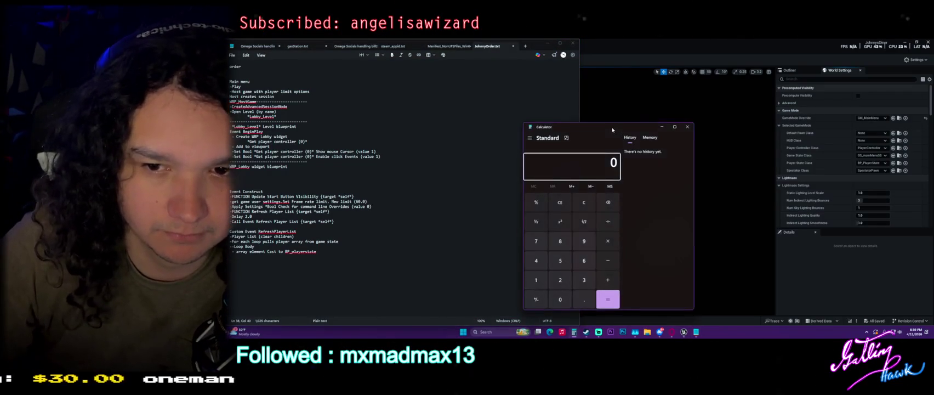
key(alt+F4)
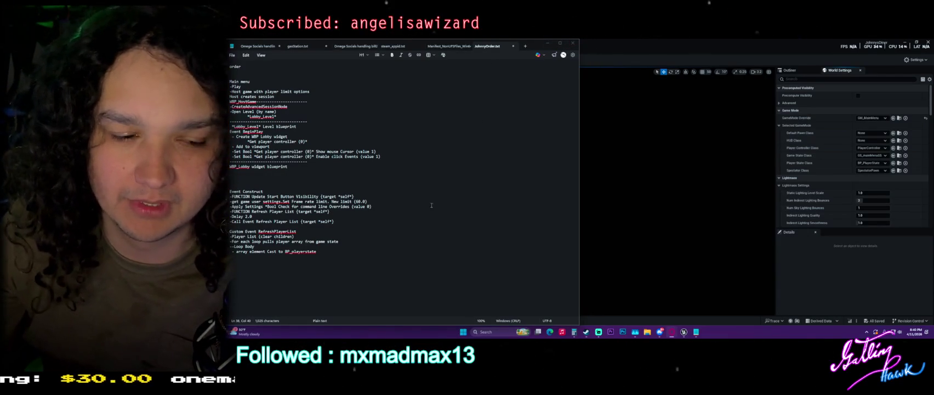
click(548, 43)
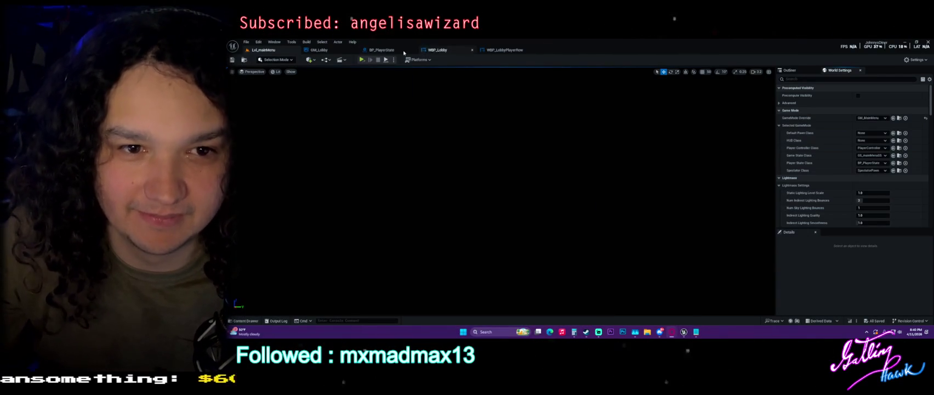
Save the WBP_Lobby blueprint and switch back to the Lvl_mainMenu level
click(438, 50)
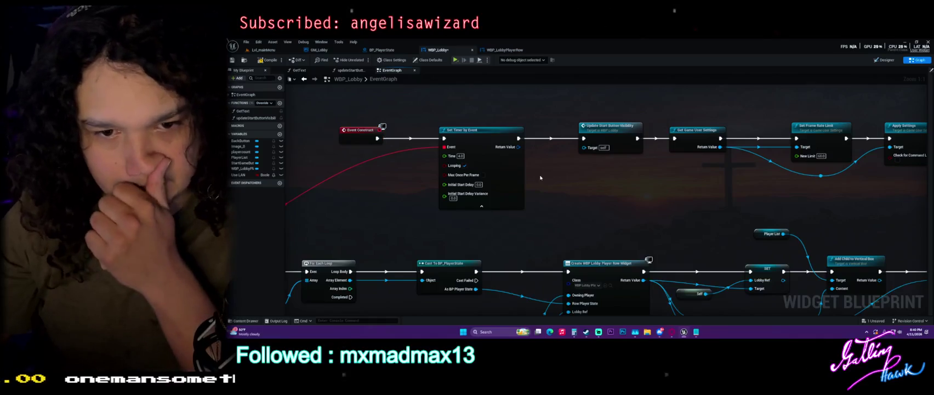
key(ctrl+s)
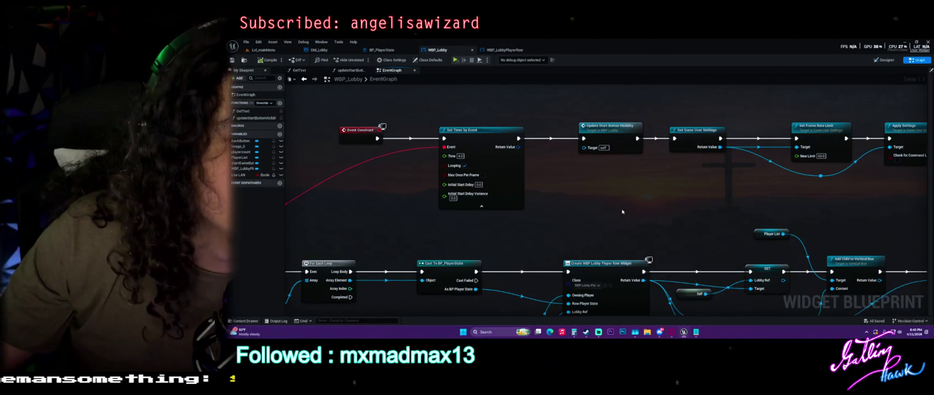
scroll(622, 211, down, 4)
click(261, 50)
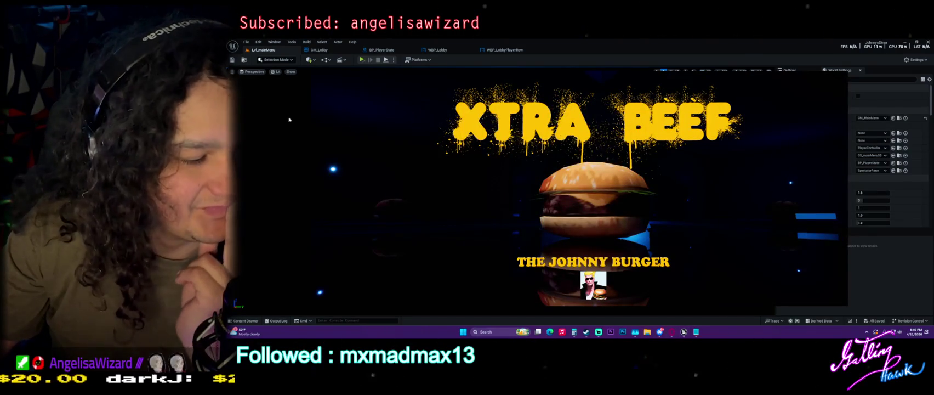
Skip the splash, mark the host ready in the lobby, start the game, then stop the session
key(Escape)
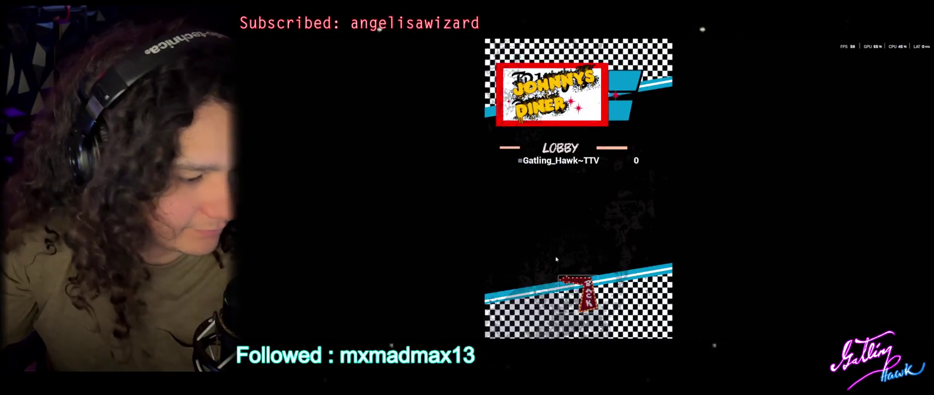
click(519, 160)
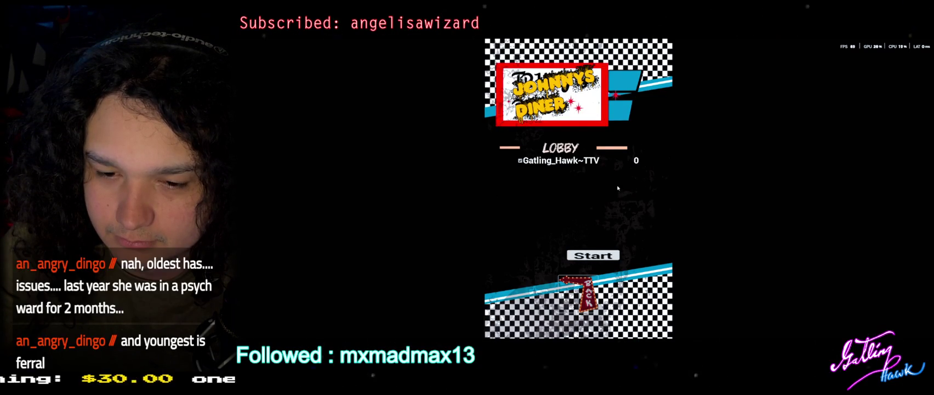
click(593, 255)
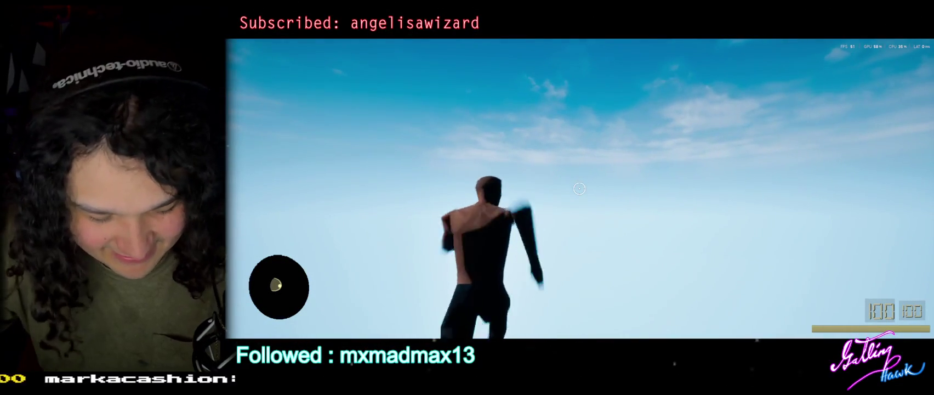
key(Escape)
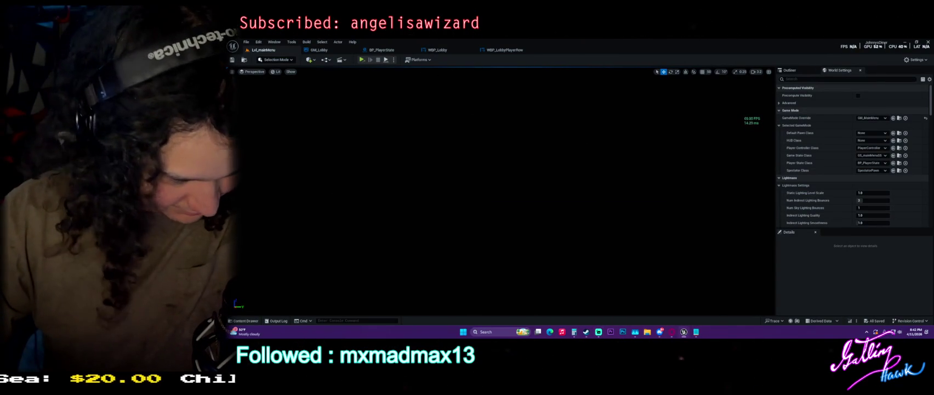
Open the Project Launcher from the Platforms toolbar dropdown
key(super+d)
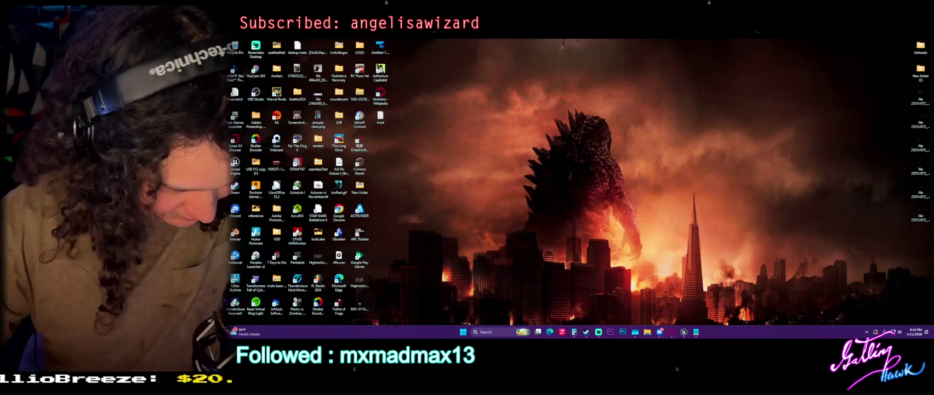
key(super+d)
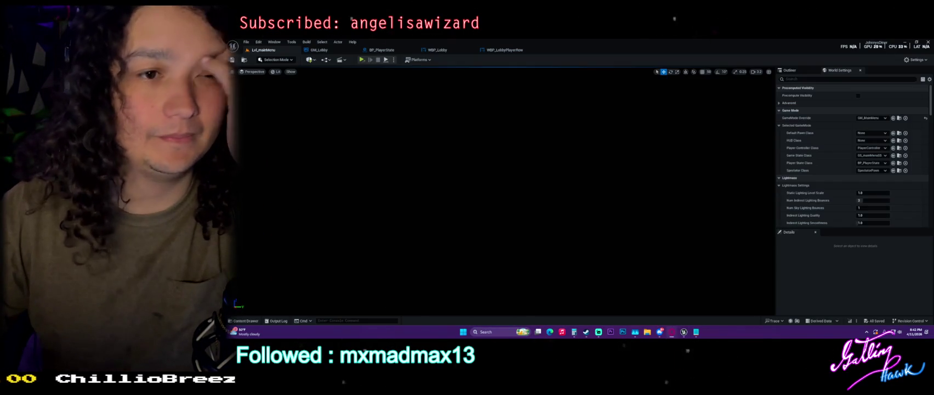
click(428, 60)
mouse_move(444, 112)
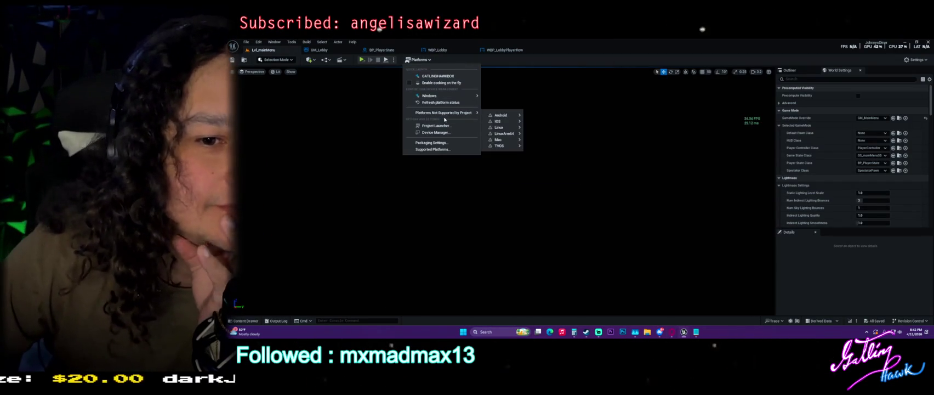
mouse_move(447, 95)
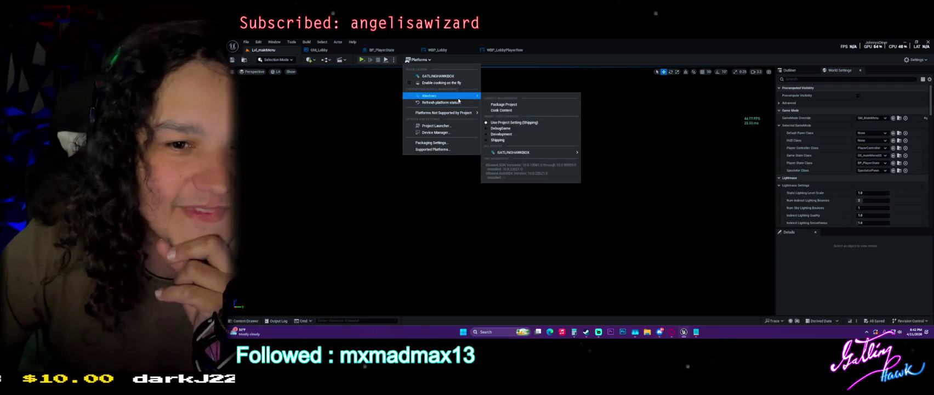
click(439, 126)
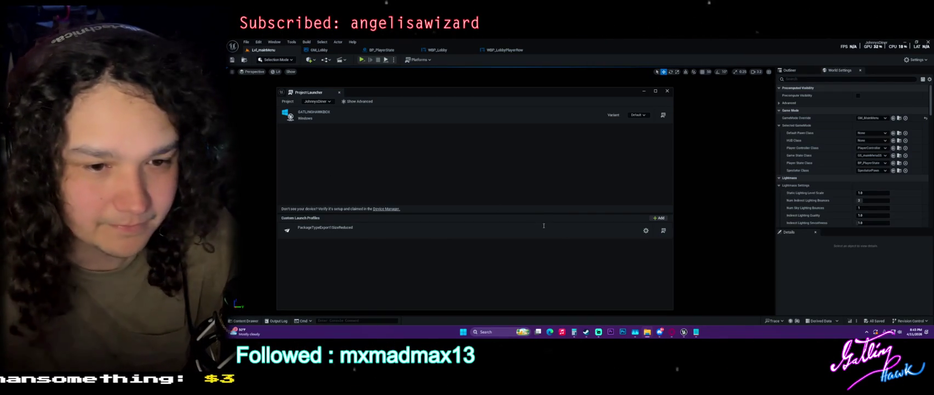
Run the PackageTypeExport1SizeReduced launch profile, then cancel the build and close the Project Launcher
click(664, 231)
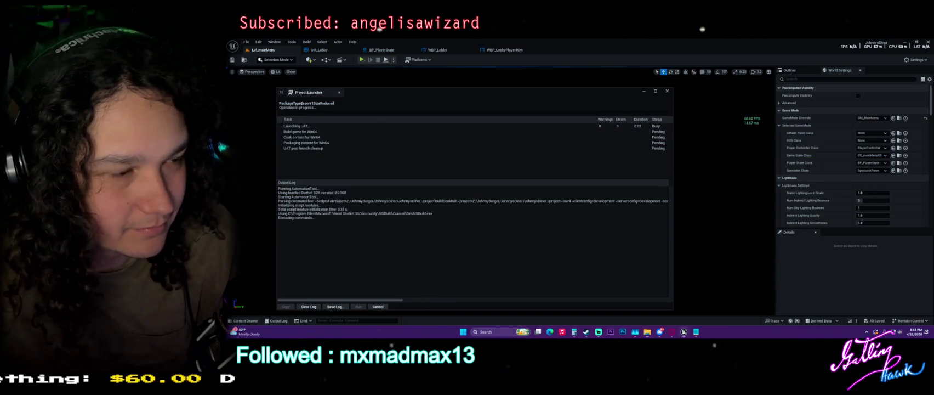
key(alt+Tab)
drag(712, 67, 761, 65)
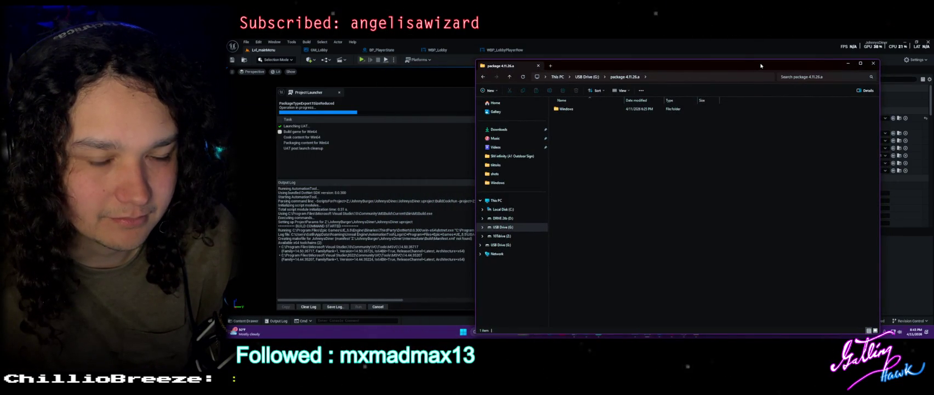
key(alt+Tab)
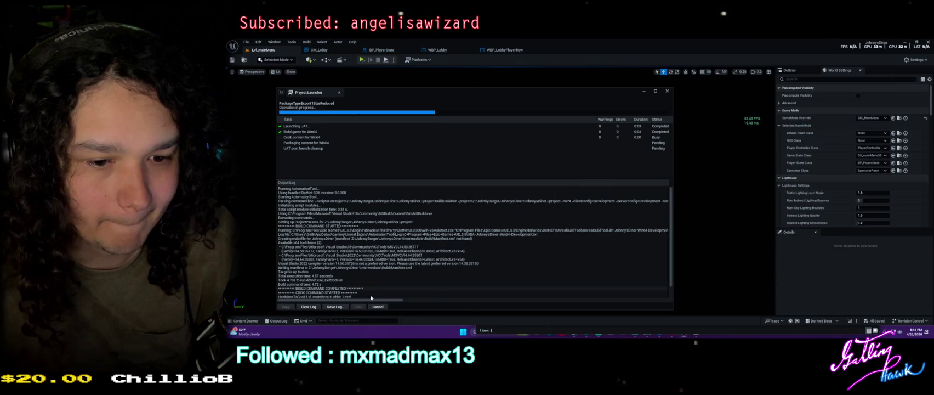
click(378, 307)
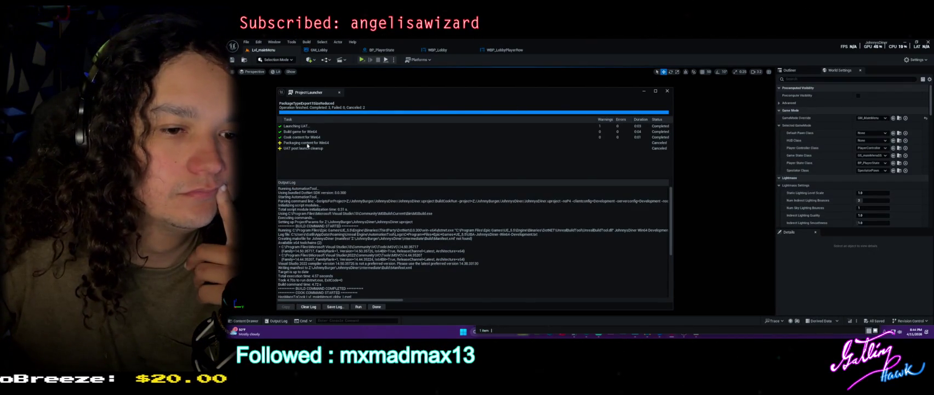
click(376, 307)
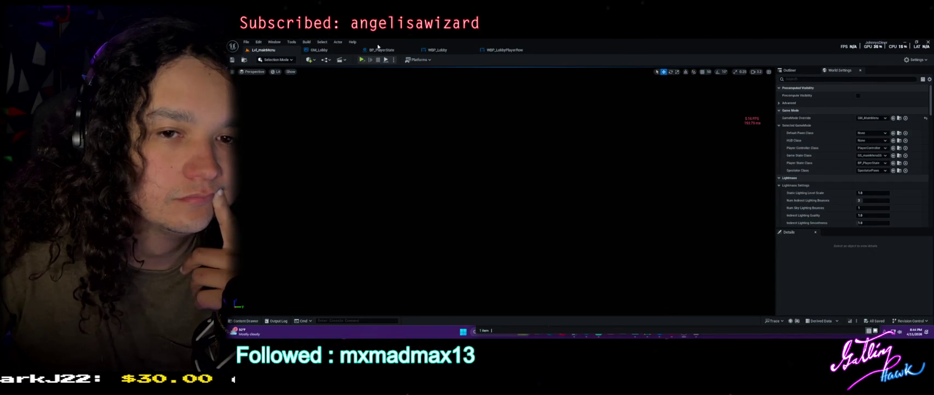
Glance at BP_PlayerState, then open Lobby_Level from the MainMenu folder in the Content Drawer
click(379, 49)
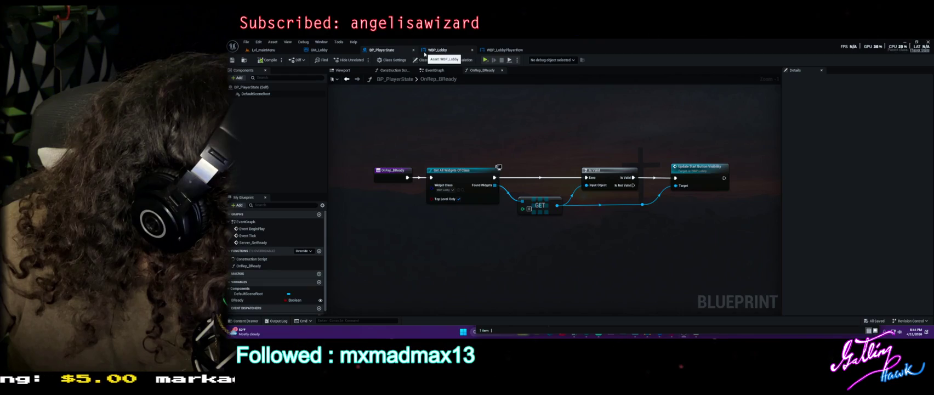
click(263, 49)
key(ctrl+space)
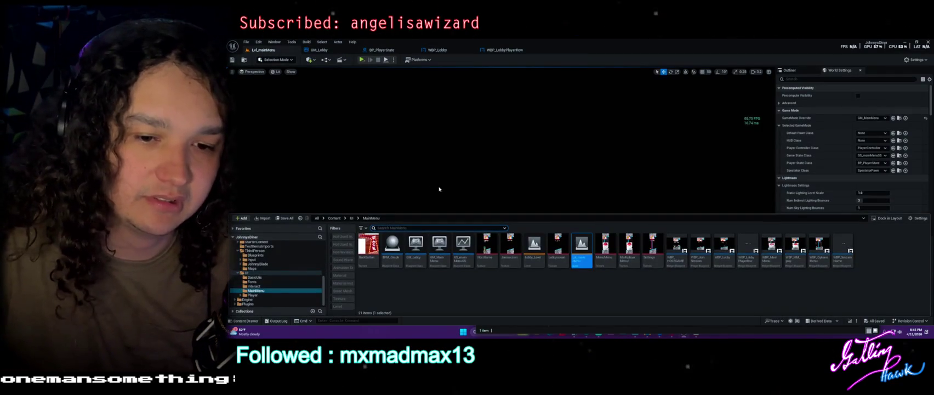
click(534, 247)
double_click(535, 246)
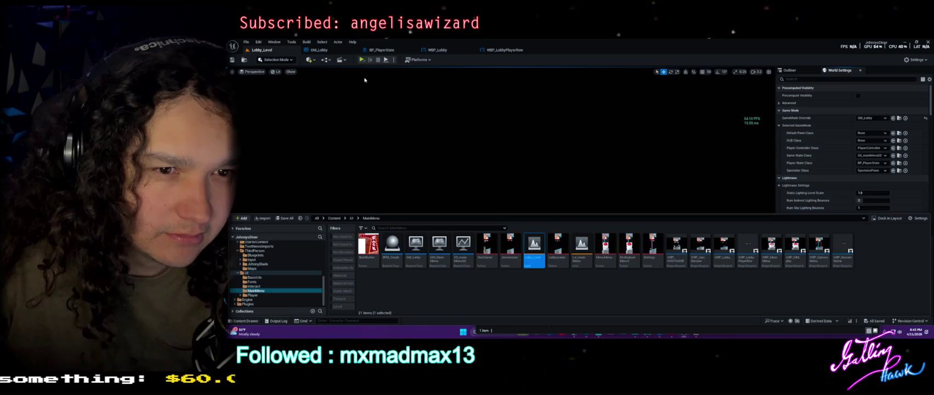
click(800, 79)
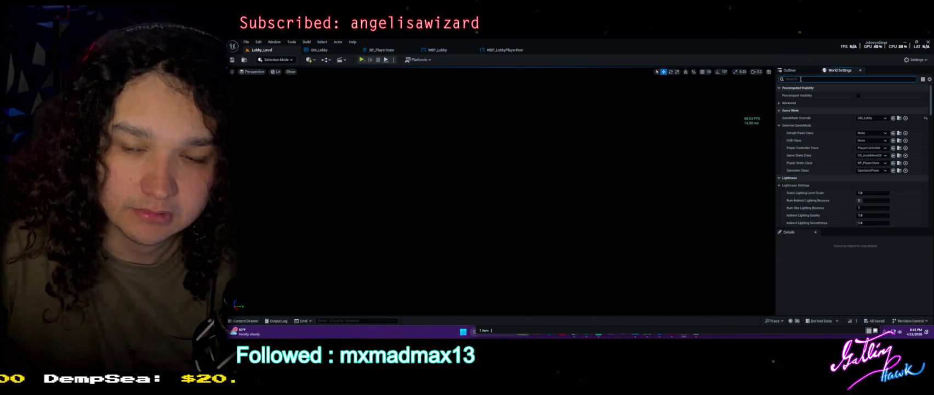
Search World Settings and the Outliner for 'player'
text(player)
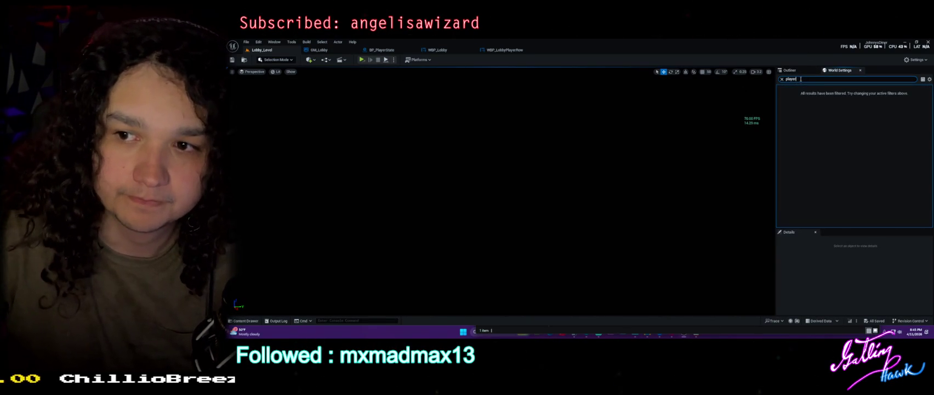
click(789, 70)
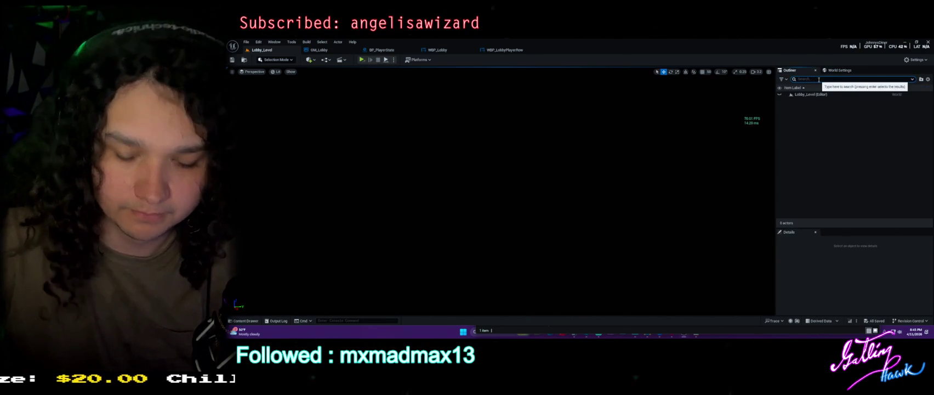
text(player)
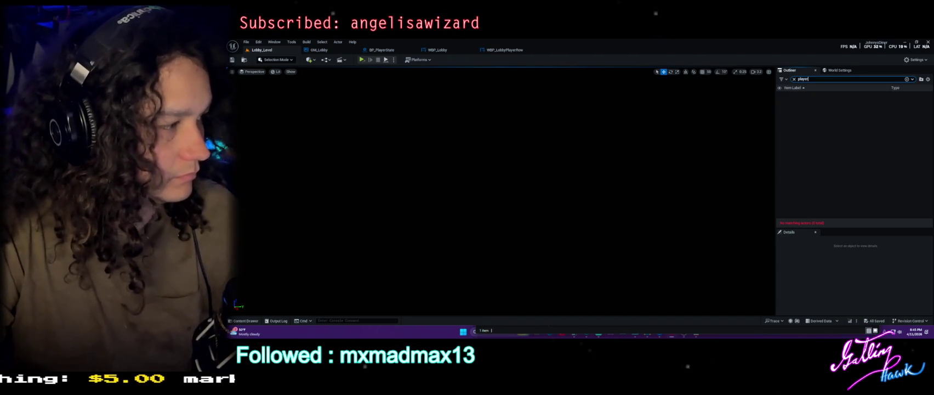
Open the Place Actors panel from the Window menu and bring up the Content Drawer
click(281, 42)
click(278, 42)
click(276, 41)
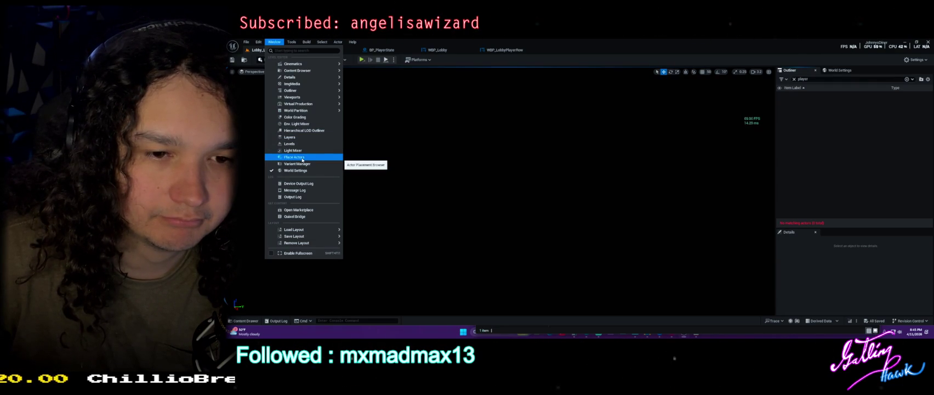
click(302, 159)
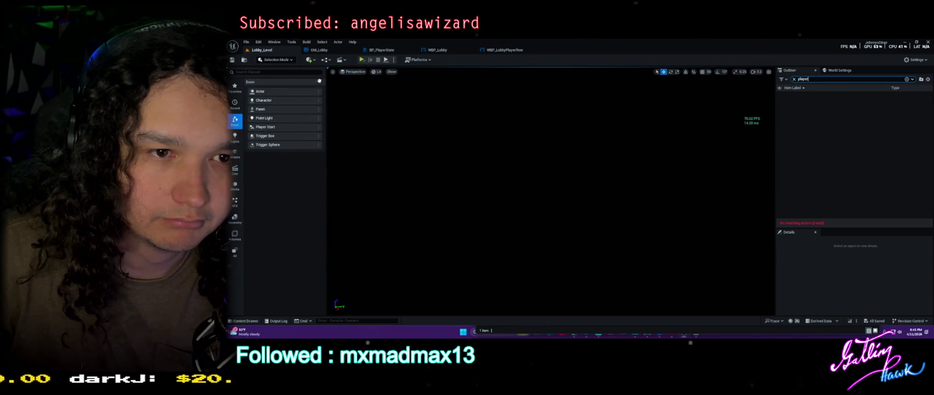
key(ctrl+space)
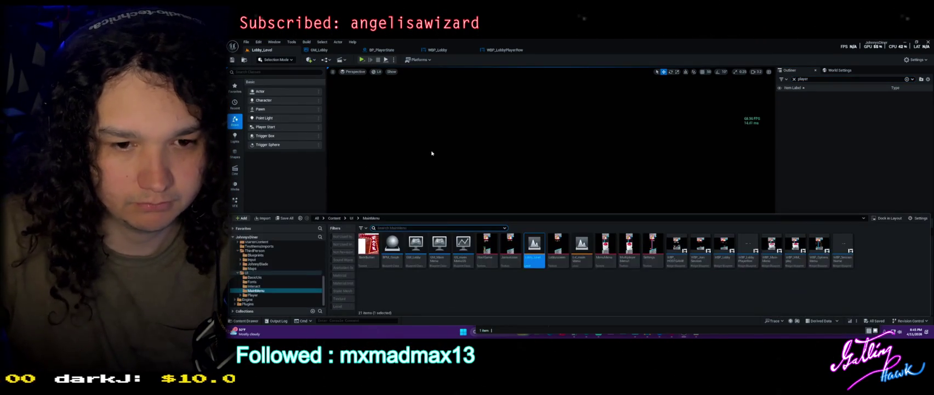
Browse the Content Drawer folders: WorldObj, TestItemsImports, and ThirdPerson Blueprints
scroll(270, 255, up, 2)
scroll(270, 254, up, 1)
click(271, 259)
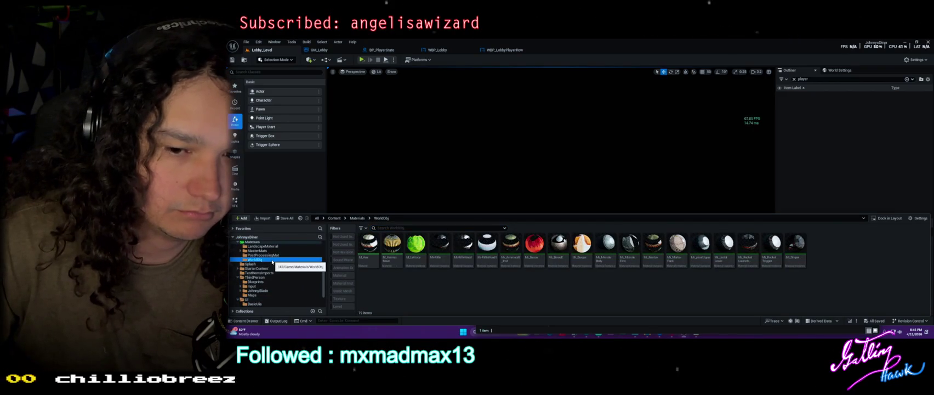
click(274, 265)
click(289, 272)
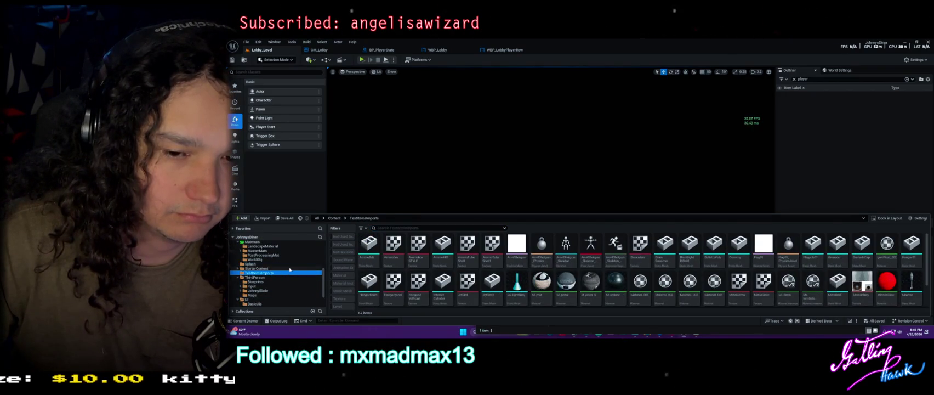
scroll(285, 270, down, 1)
click(264, 268)
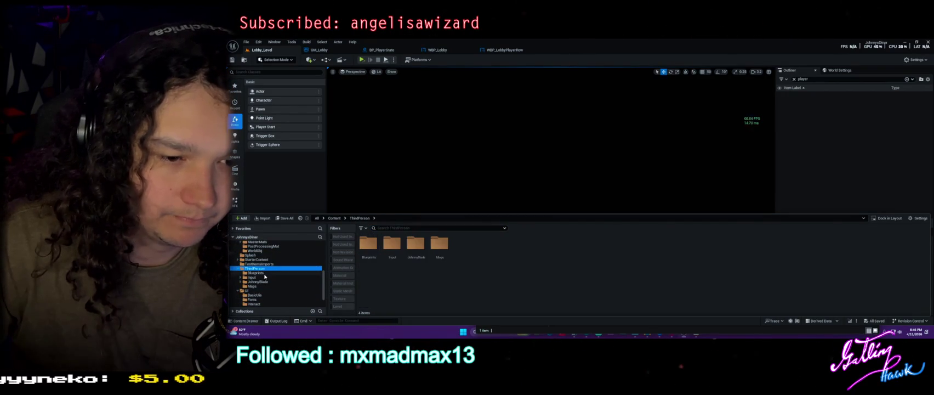
click(266, 273)
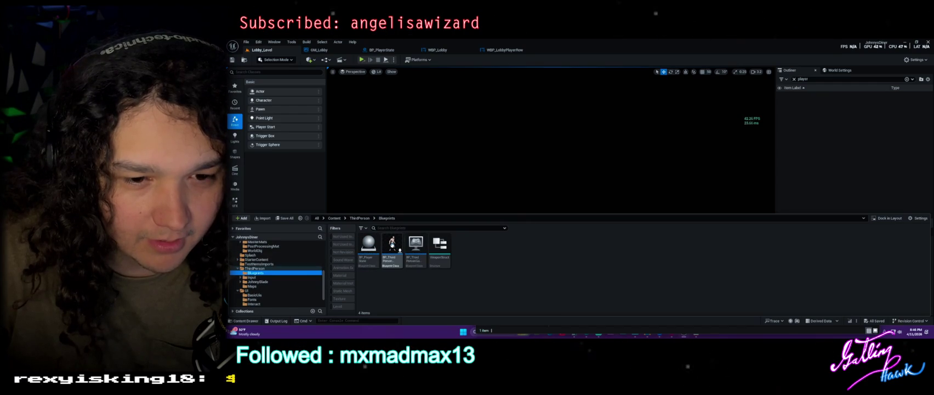
drag(329, 216, 328, 218)
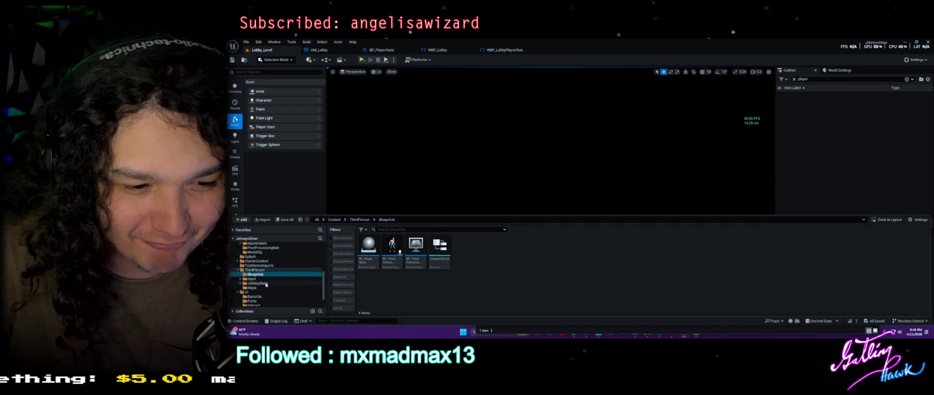
Open the Lvl_01 level from the Levels folder and close the Content Drawer
scroll(263, 279, up, 3)
click(255, 257)
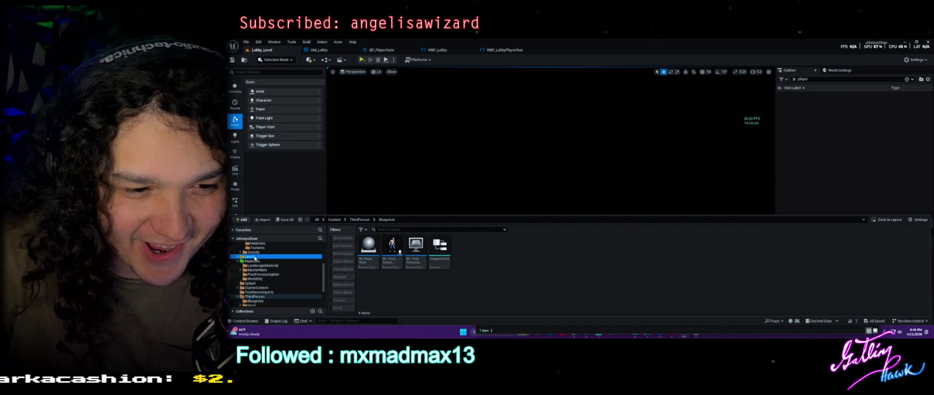
double_click(463, 247)
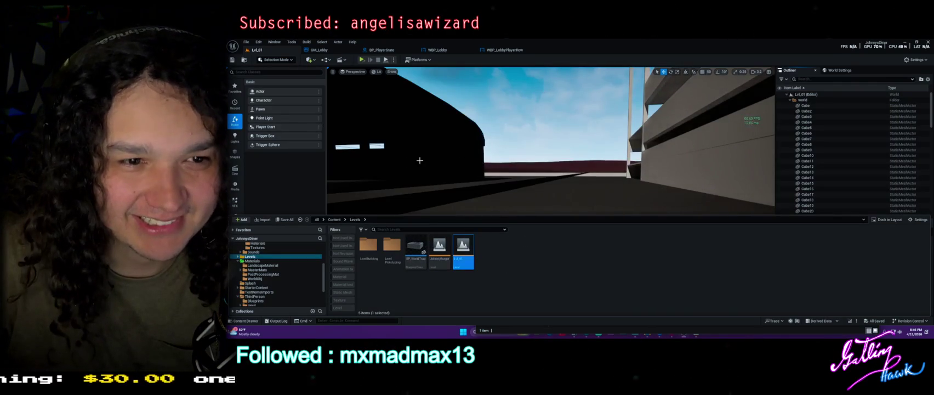
right_click(419, 160)
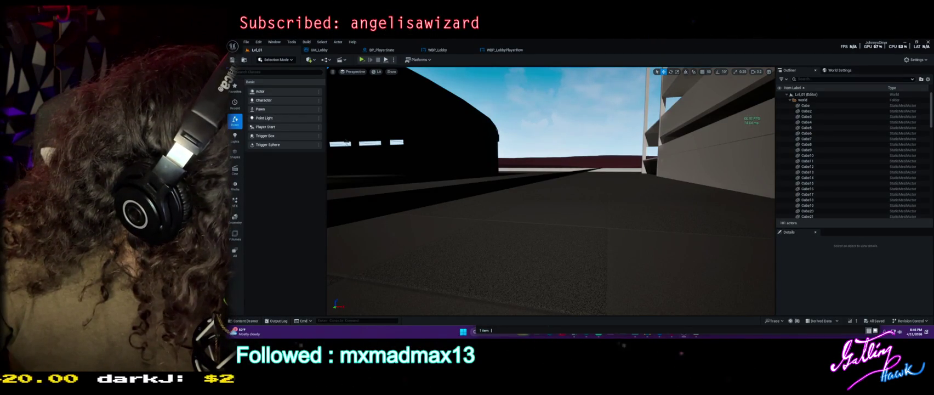
Place a Player Start on the street, save the level, and enlarge the Details panel
click(255, 72)
text(player start)
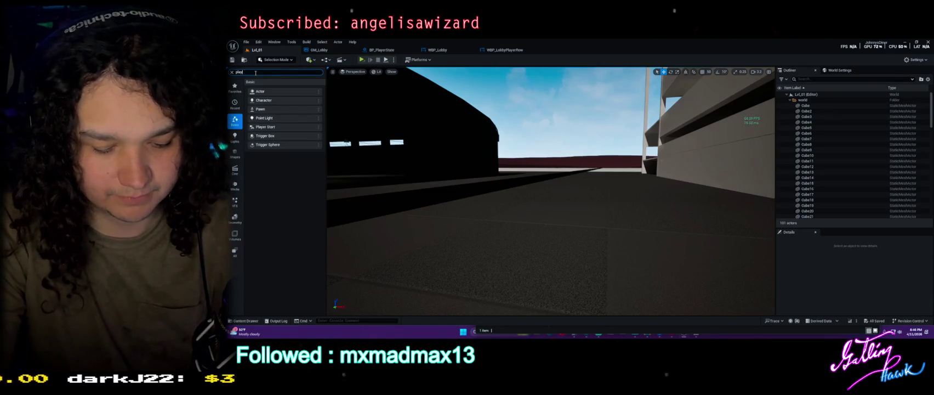
mouse_move(284, 83)
mouse_down()
mouse_move(507, 199)
mouse_move(515, 152)
mouse_up()
key(ctrl+s)
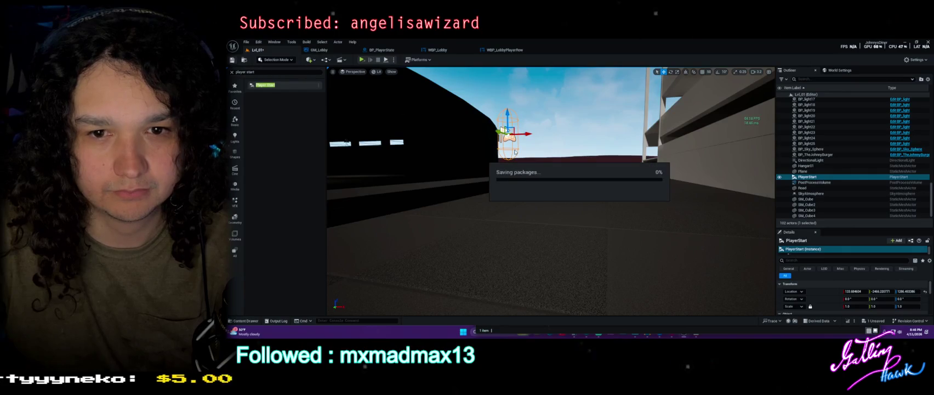
drag(816, 226, 816, 110)
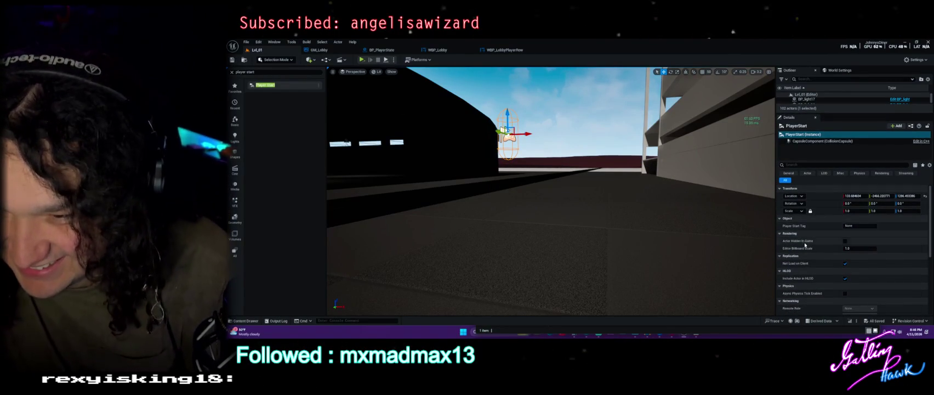
Scroll the Player Start's Details down and expand its Advanced actor settings
scroll(830, 246, down, 2)
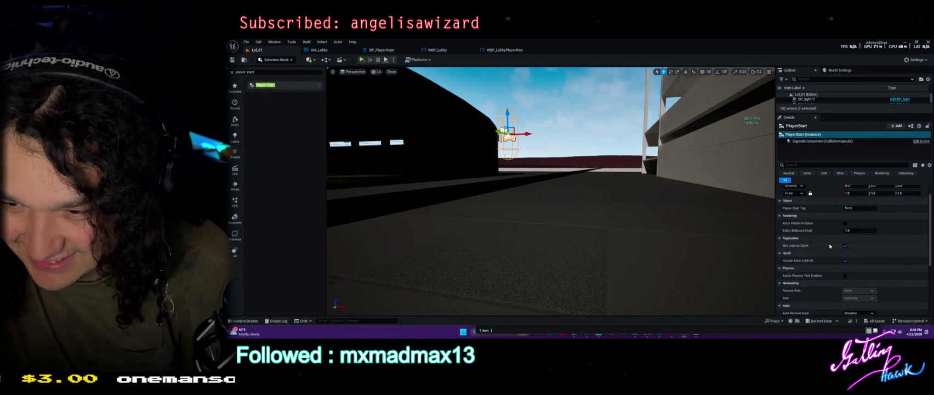
mouse_move(803, 247)
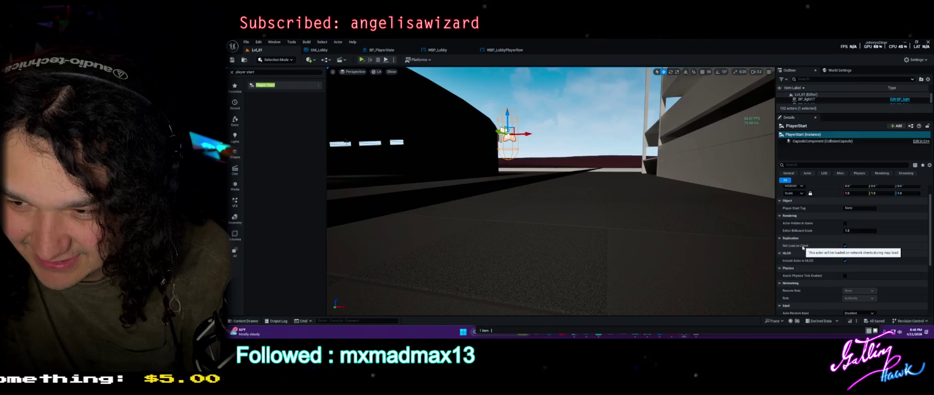
scroll(803, 255, down, 2)
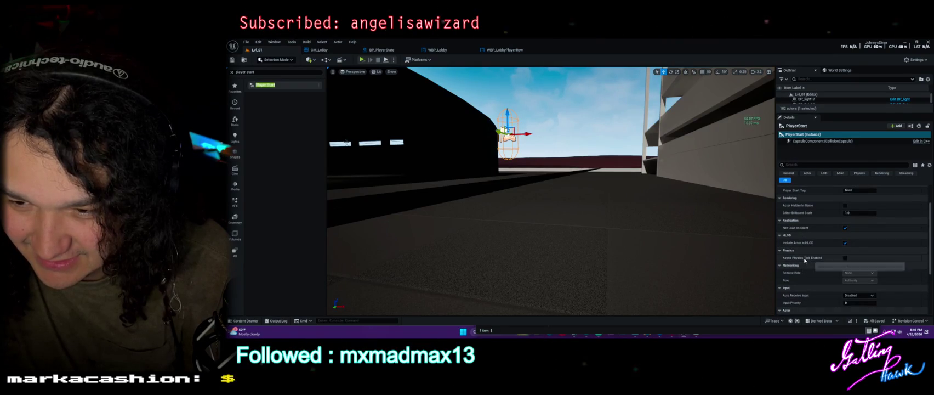
scroll(806, 268, down, 2)
scroll(807, 276, down, 4)
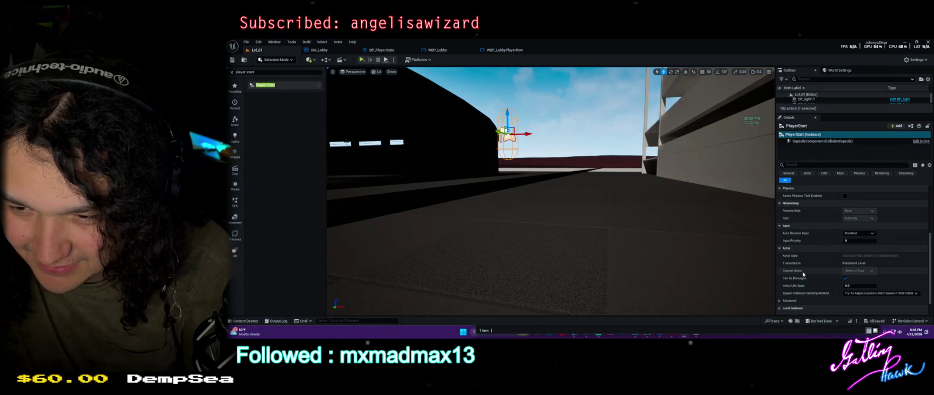
click(778, 301)
scroll(784, 274, down, 3)
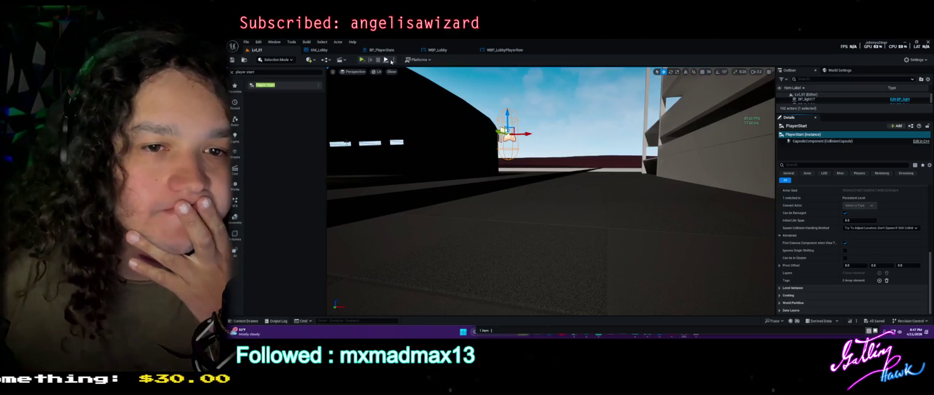
click(341, 60)
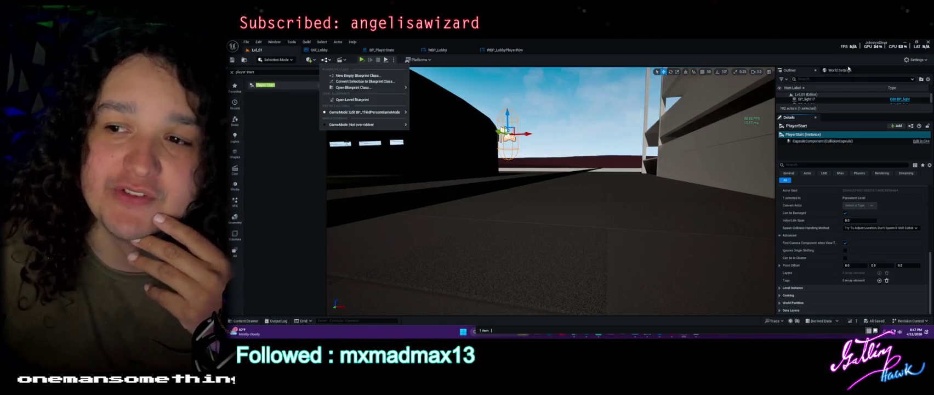
text(player)
In World Settings, set GameMode Override to BP_ThirdPersonGameMode and review the Default Pawn Class
click(782, 79)
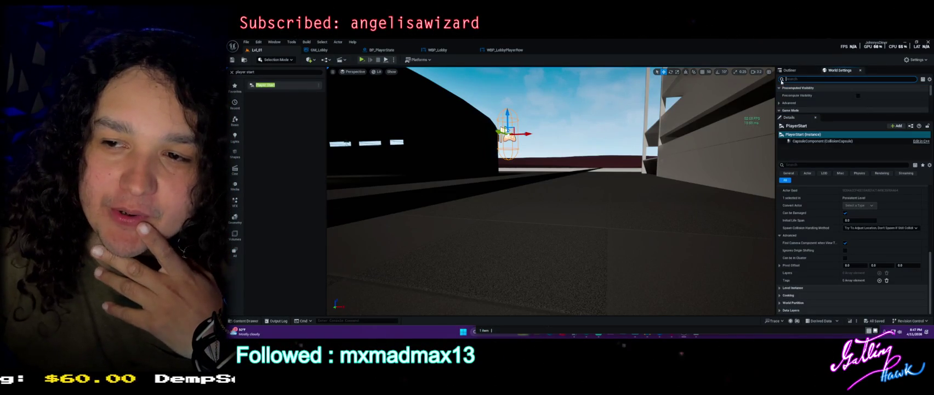
drag(800, 116, 810, 219)
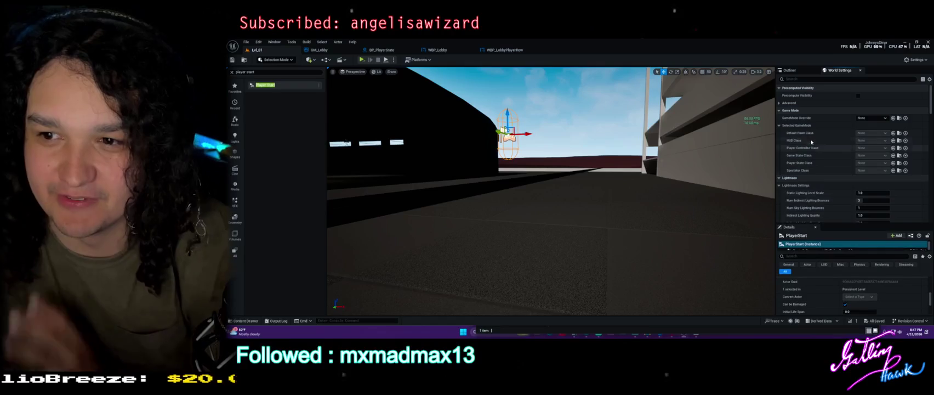
click(873, 118)
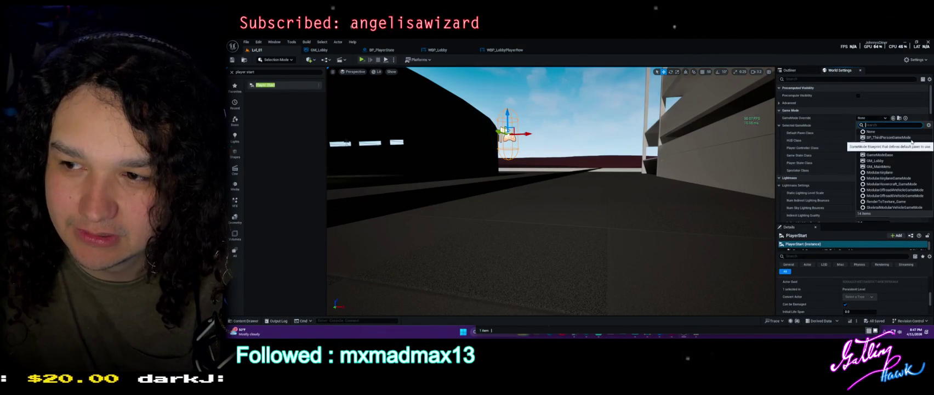
key(Escape)
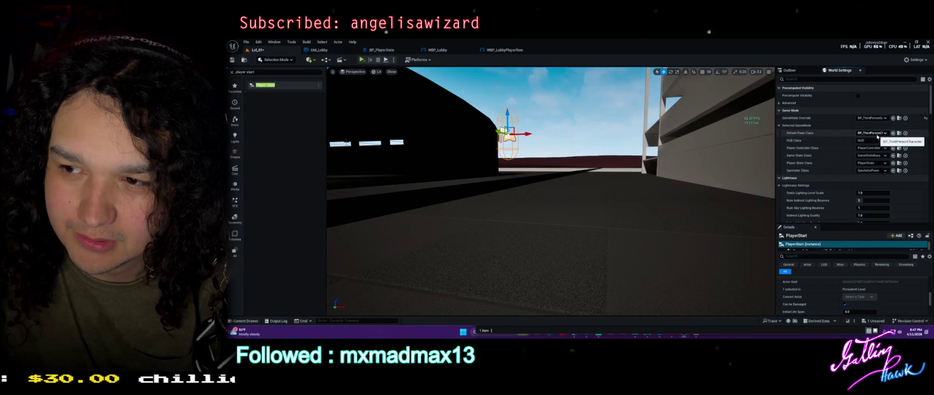
click(877, 135)
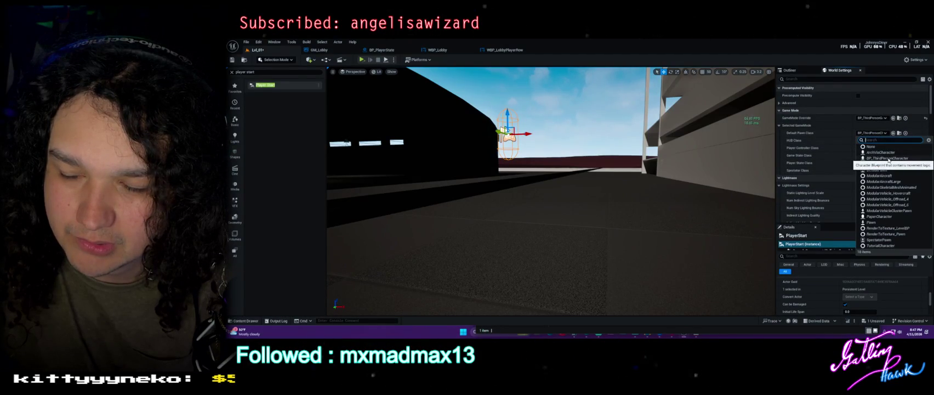
click(887, 158)
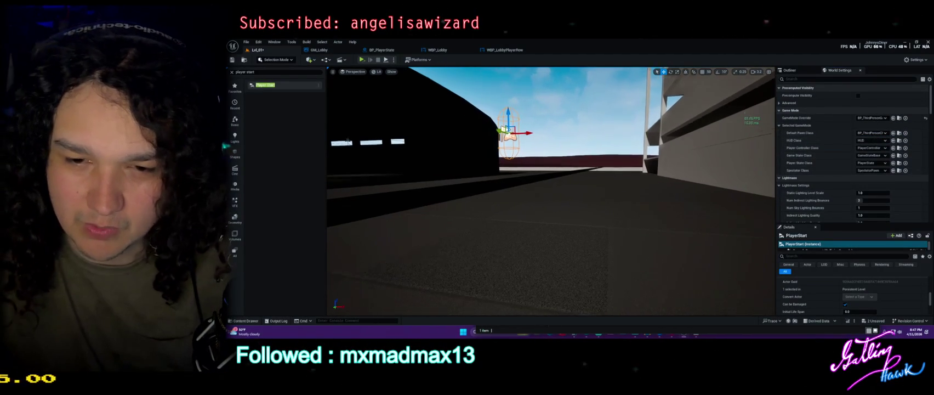
key(ctrl+space)
scroll(267, 275, up, 5)
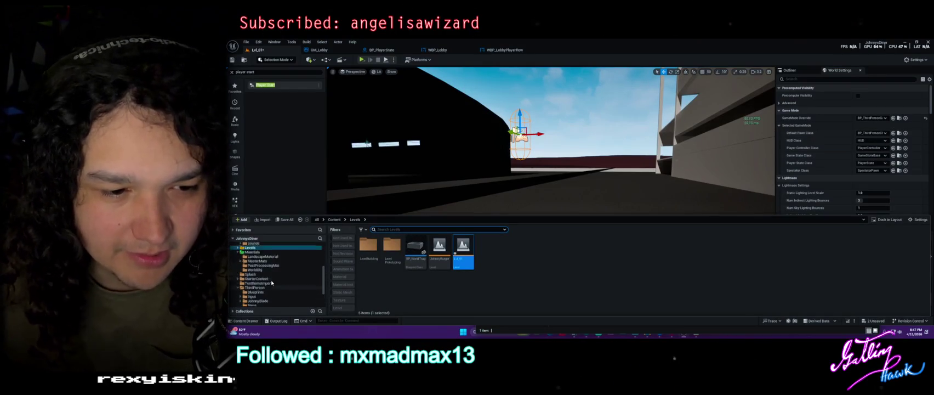
Assign BP_ThirdPersonCharacter from ThirdPerson > Blueprints as the Default Pawn Class
scroll(270, 261, up, 3)
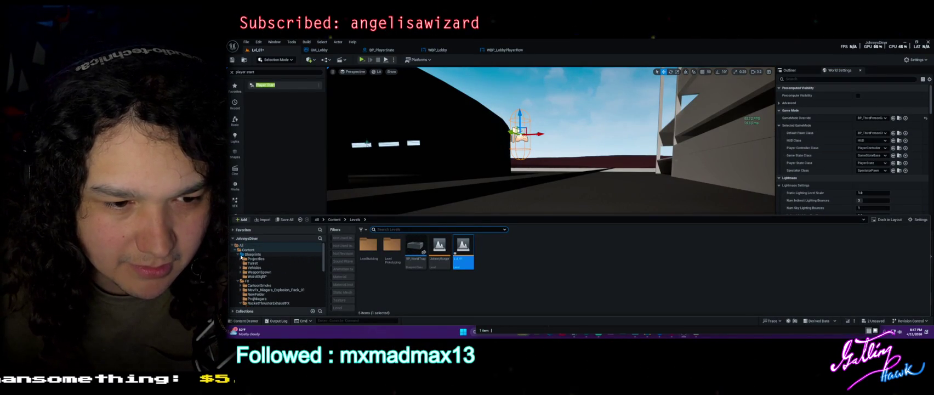
click(253, 253)
key(Down)
key(Down)
key(Down)
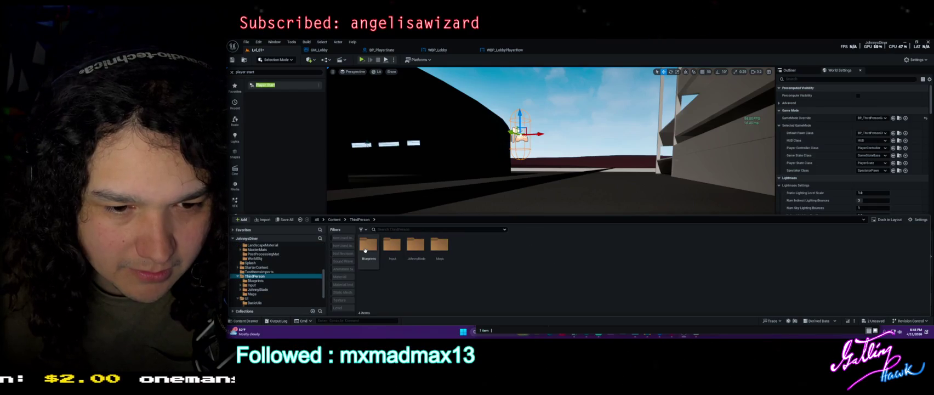
click(365, 249)
double_click(365, 249)
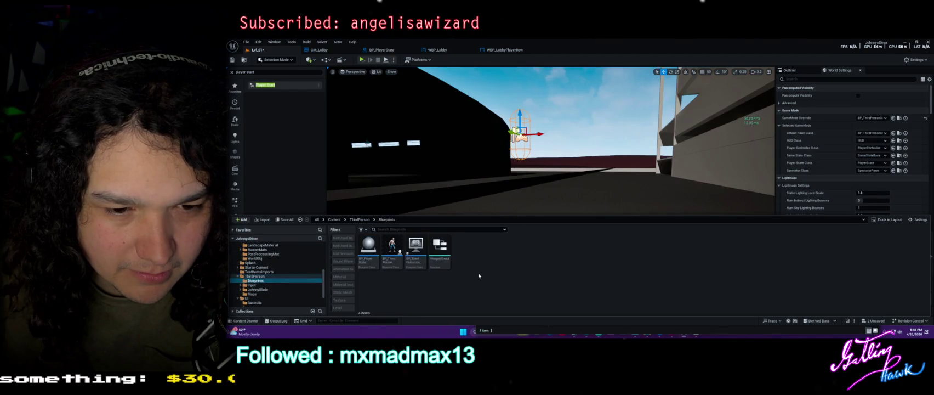
drag(392, 247, 875, 148)
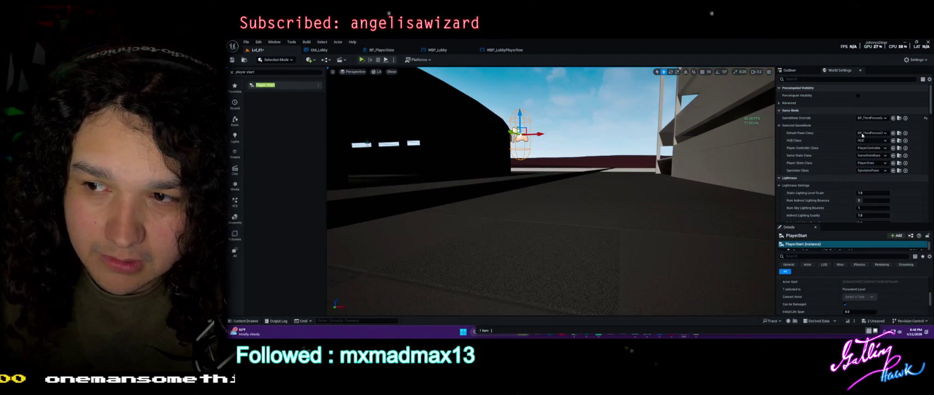
Keep PlayerController as controller class, save all assets, and test-play the third-person character
click(876, 148)
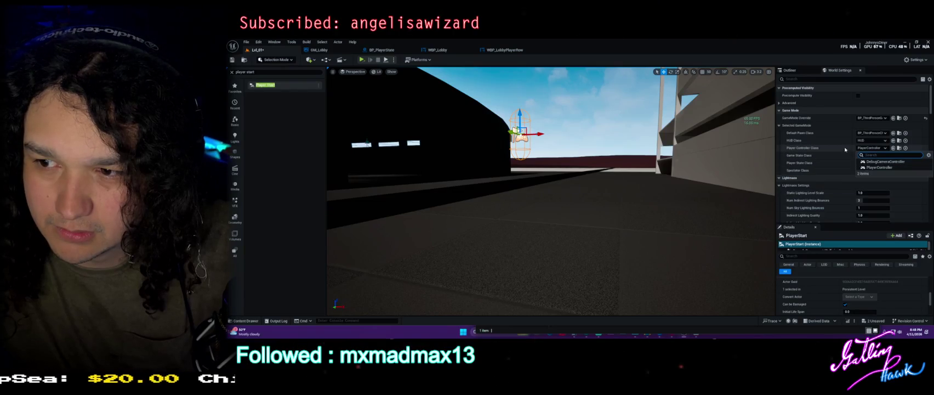
click(879, 167)
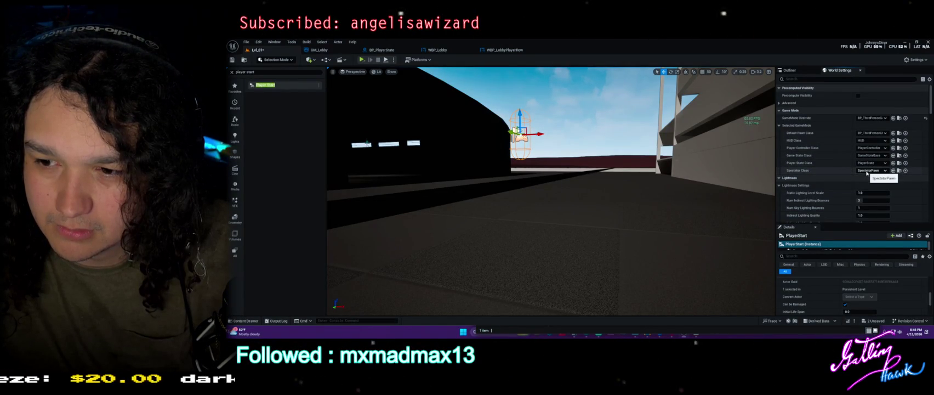
click(232, 61)
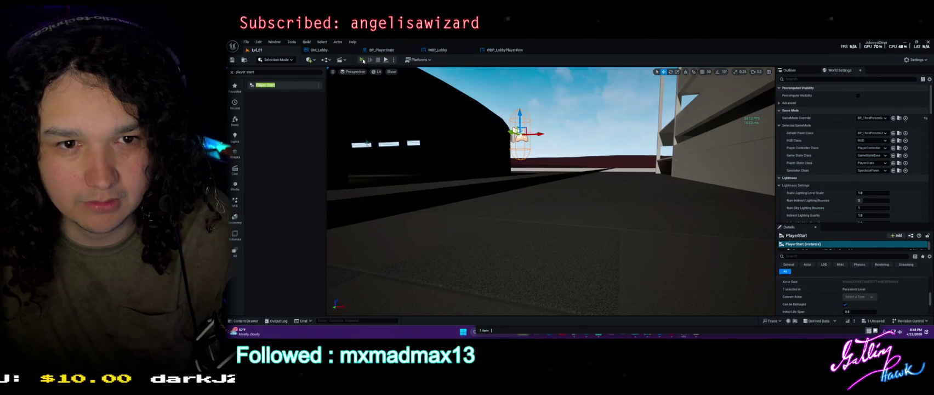
key(ctrl+shift+s)
click(621, 246)
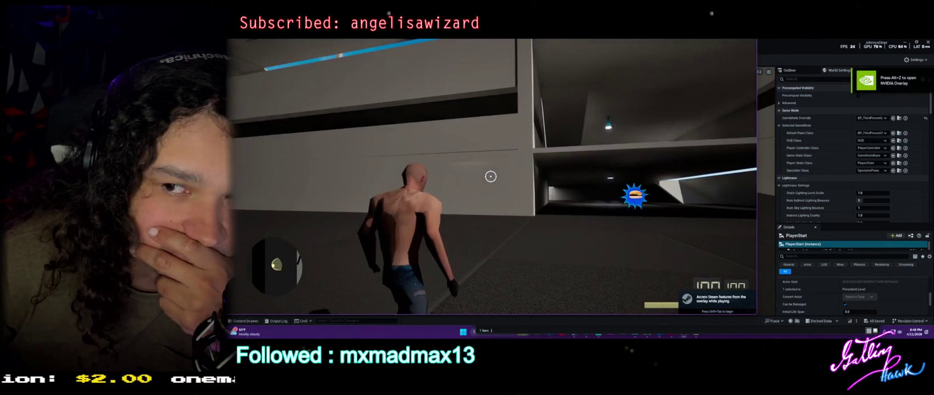
key(w)
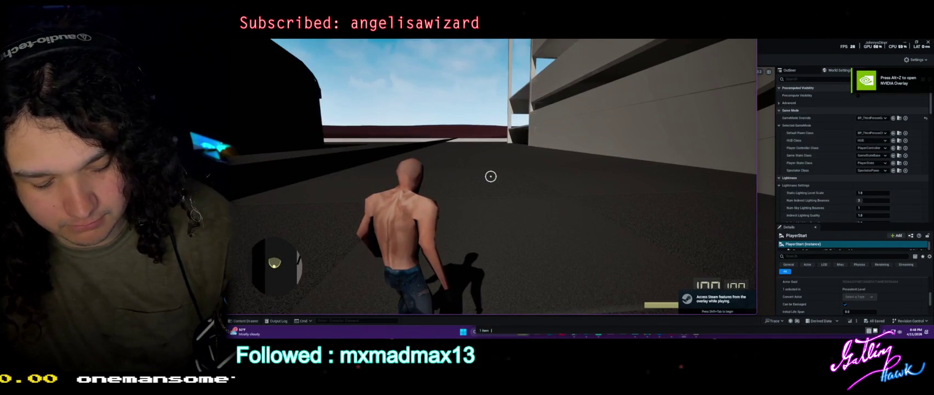
key(Escape)
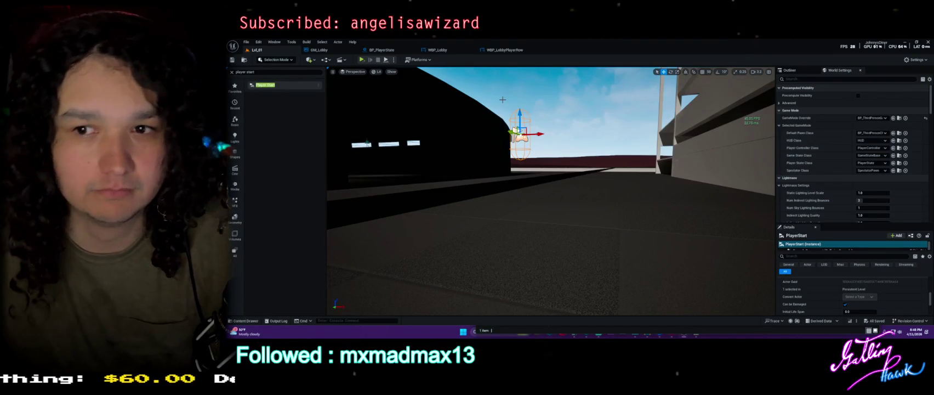
Browse to the Content > UI > MainMenu folder in the Content Drawer
drag(502, 99, 542, 176)
key(ctrl+space)
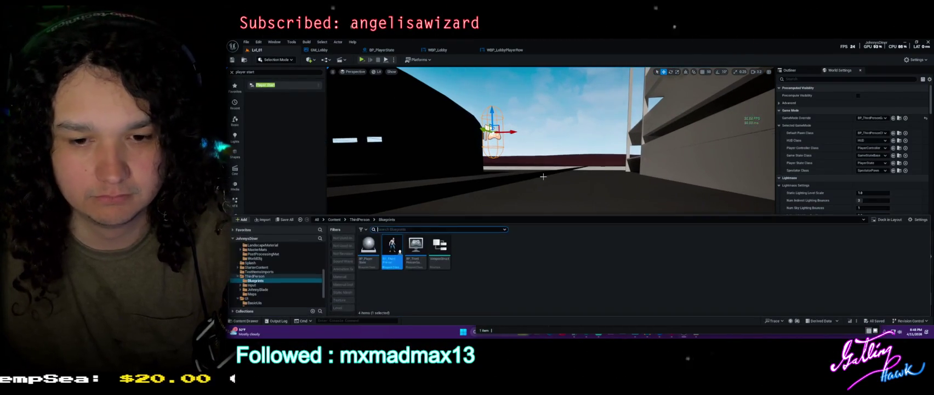
click(331, 252)
scroll(279, 271, up, 5)
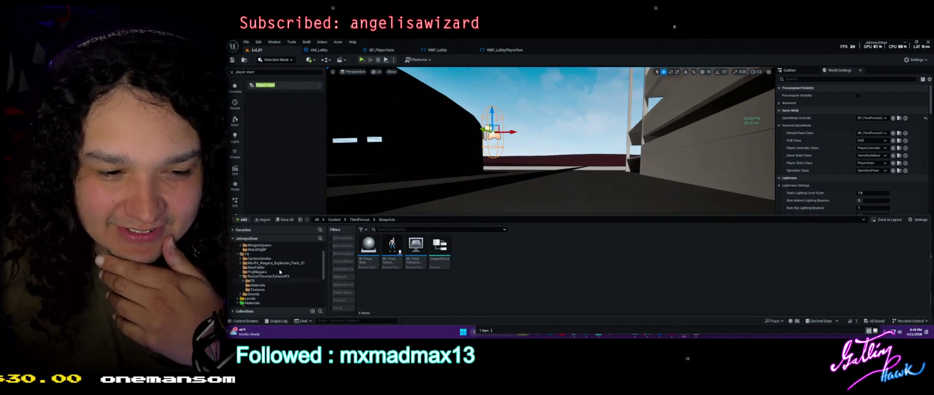
scroll(280, 271, up, 2)
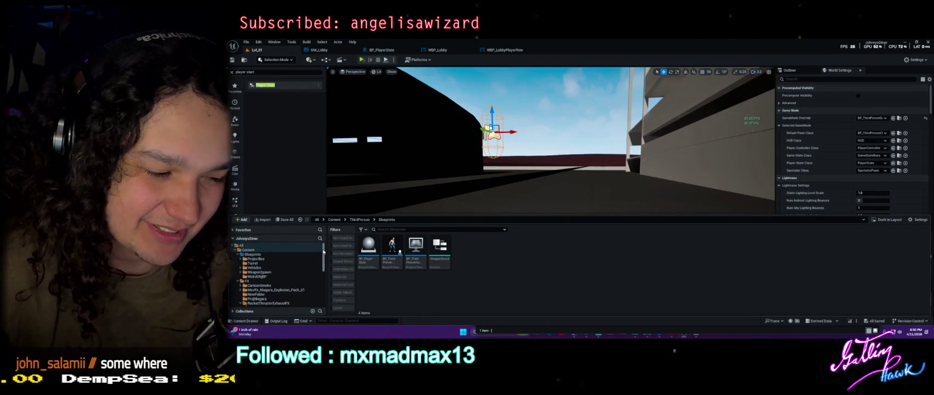
scroll(325, 254, down, 5)
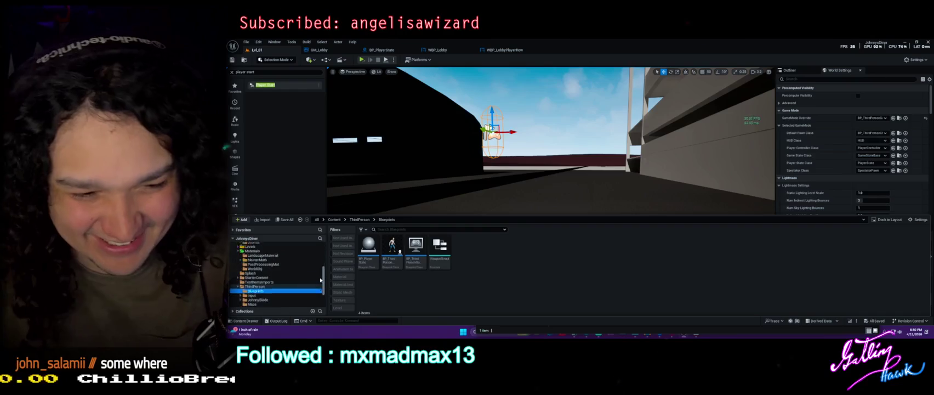
scroll(279, 268, down, 5)
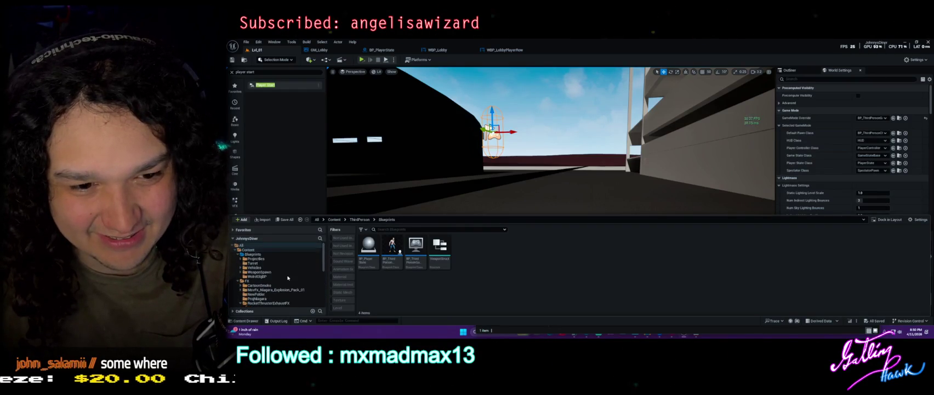
click(272, 273)
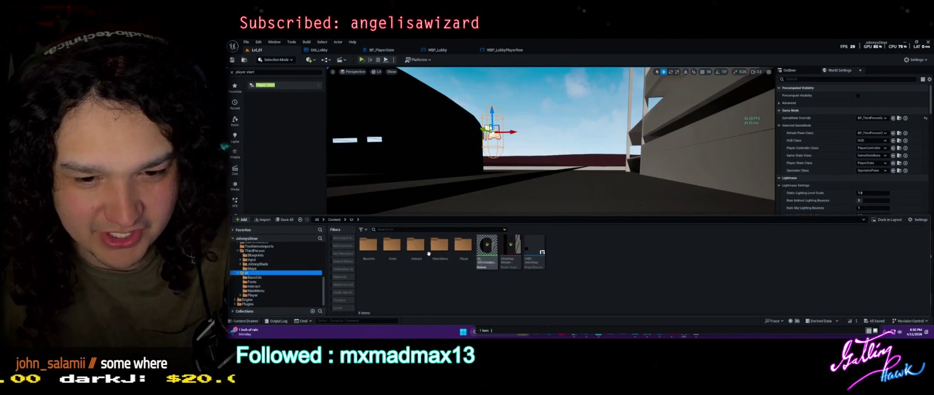
double_click(439, 245)
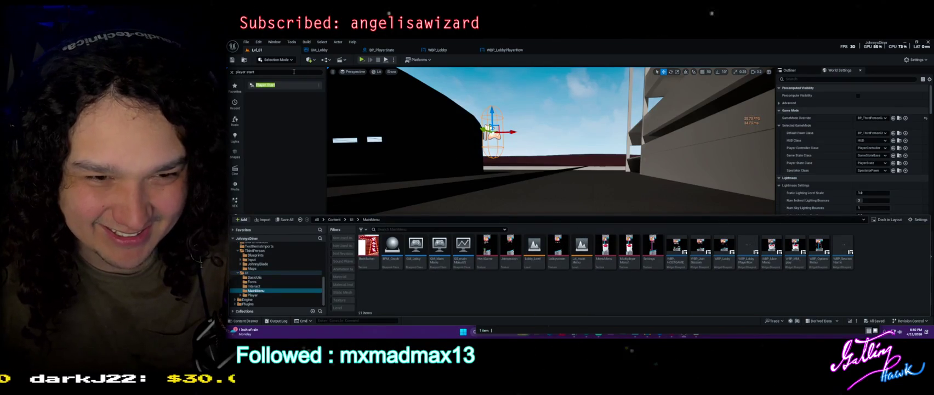
Try saving Lvl_01 and dismiss the save failure message
click(235, 62)
click(234, 62)
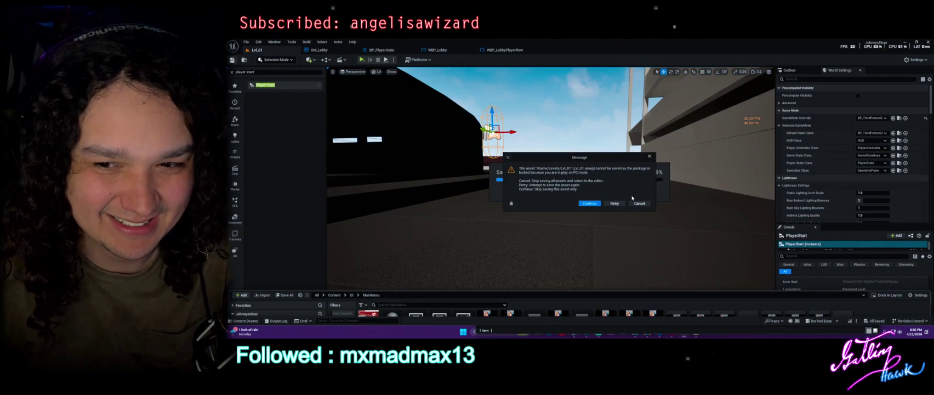
click(640, 204)
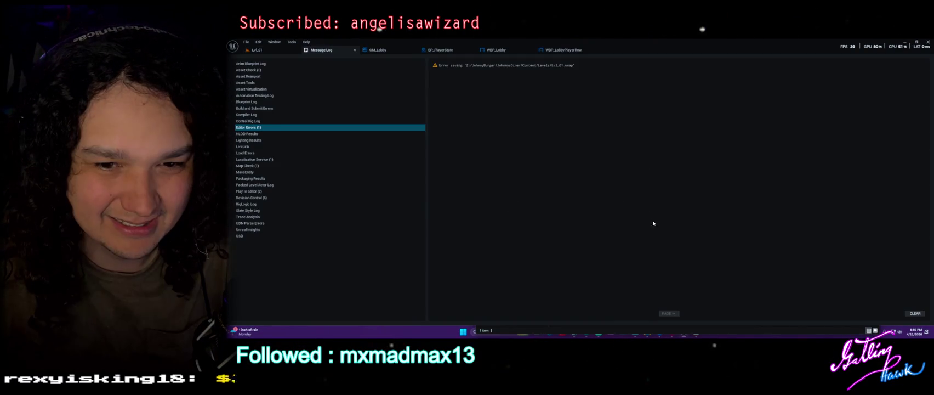
Back in Lvl_01, clear the Player Start search and open the Lvl_mainMenu level
click(285, 50)
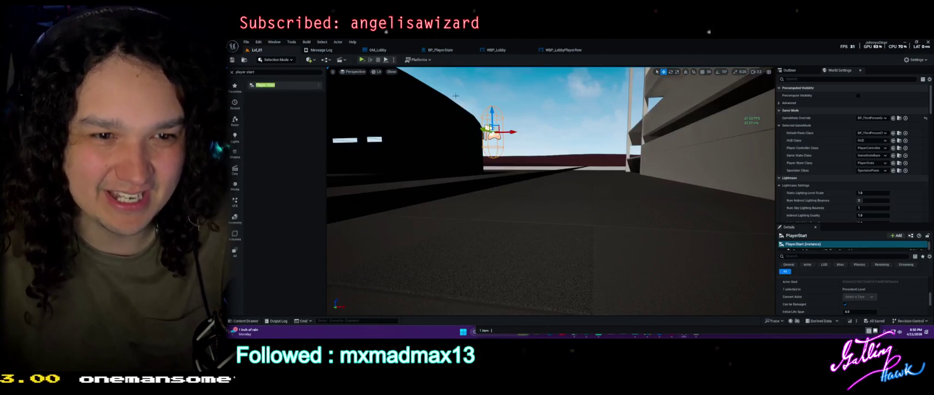
click(556, 102)
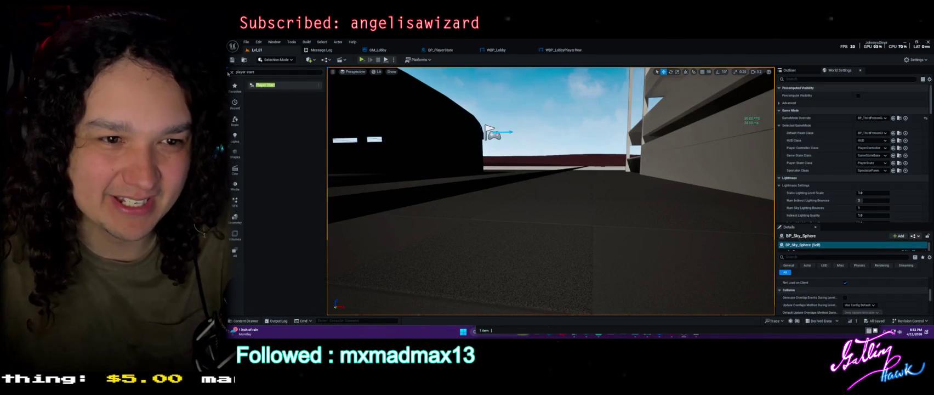
click(230, 72)
drag(396, 148, 490, 211)
key(ctrl+space)
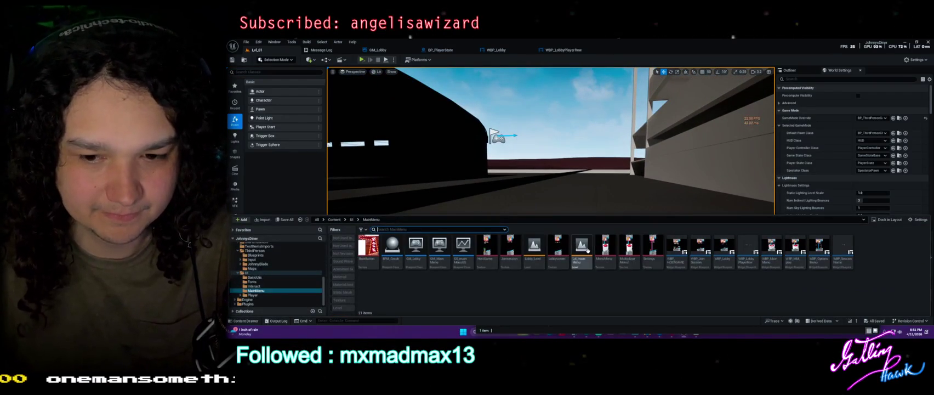
double_click(588, 250)
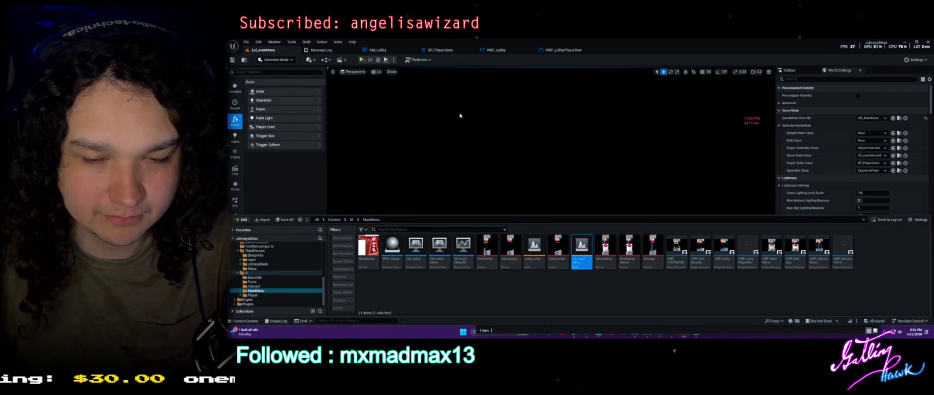
Close the Message Log and play Lvl_mainMenu to show the PLAY, Settings, LEAVE menu
click(355, 51)
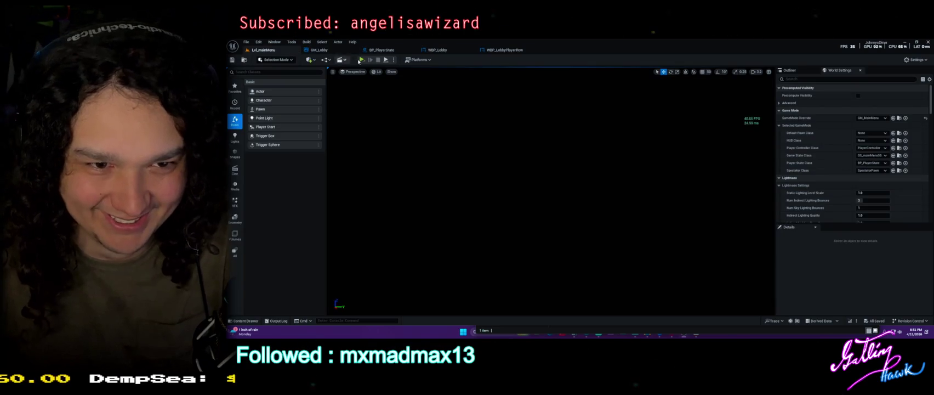
click(361, 60)
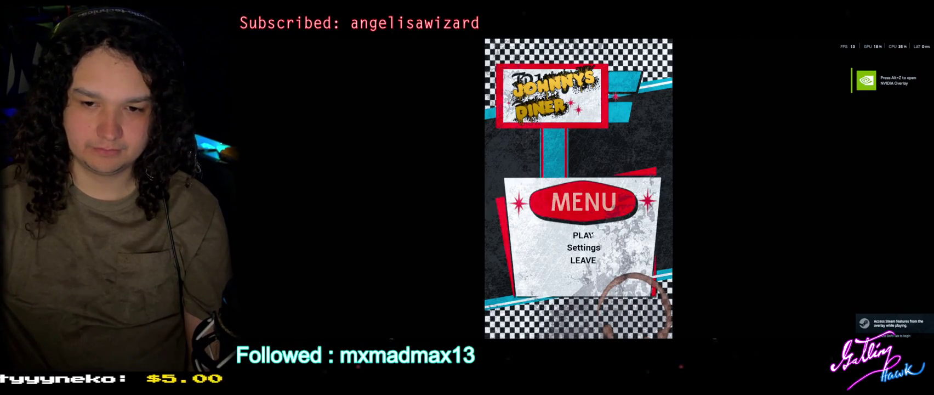
Go to Multiplayer > Host Game, create the session, and start the match from the lobby
click(591, 234)
click(591, 251)
click(611, 162)
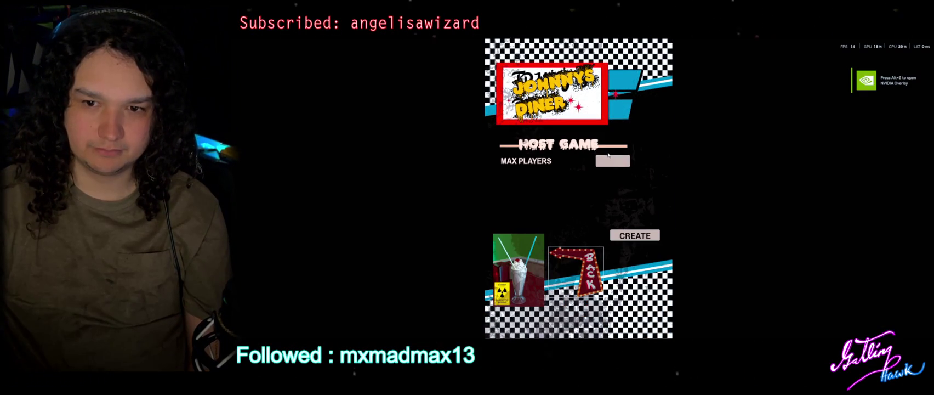
text(2)
click(635, 235)
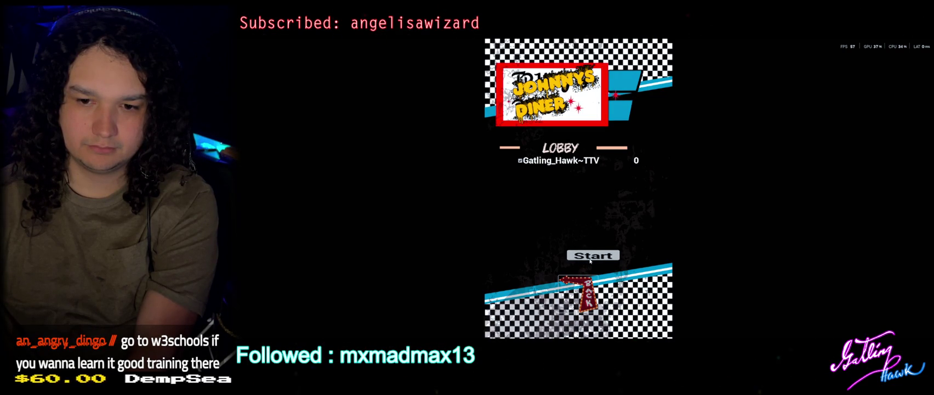
click(591, 257)
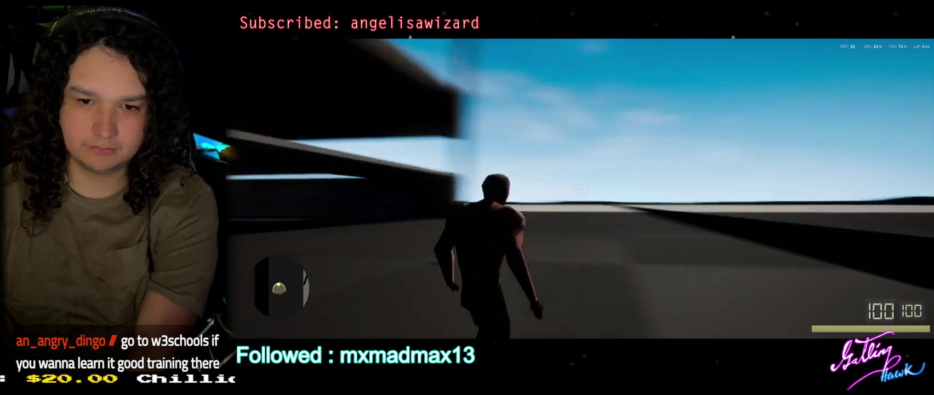
Walk the character forward toward the garage, then stop the play session
key(w)
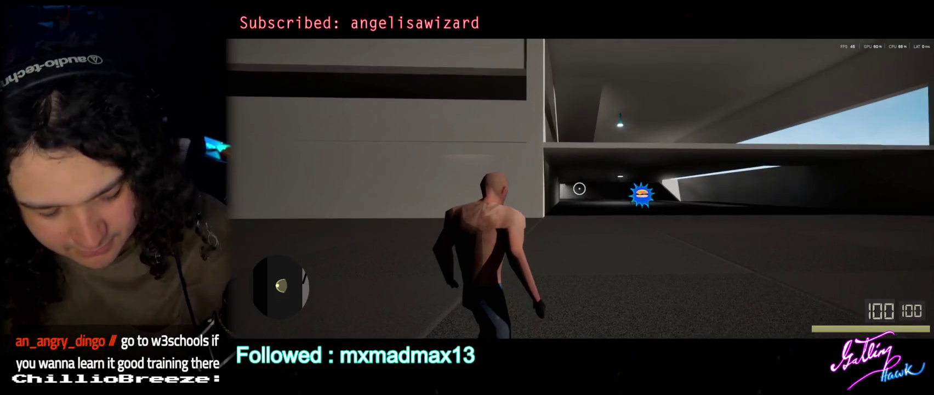
key(Escape)
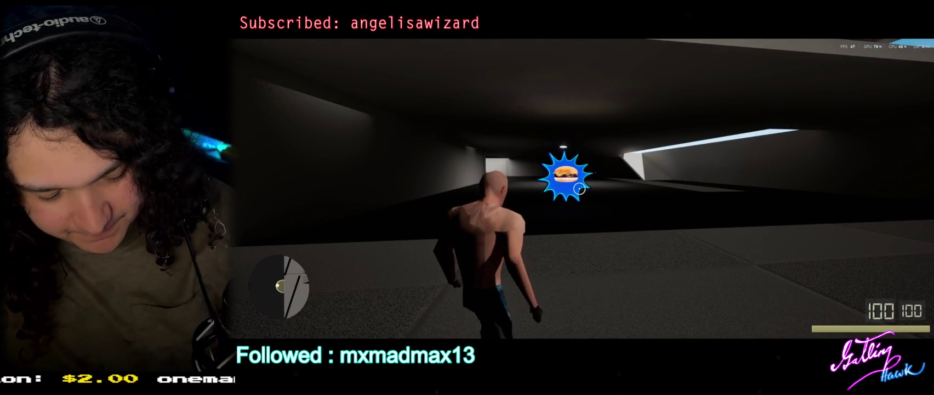
Stop the play session, replay and run the character into the open lot, then stop again
key(Escape)
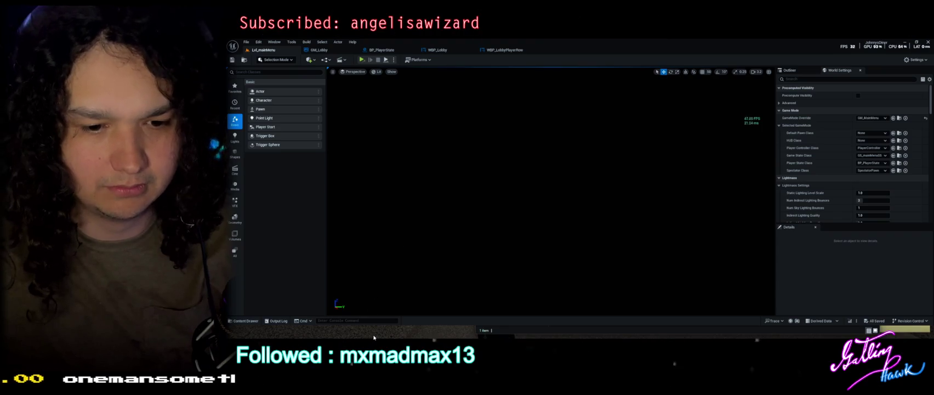
key(alt+p)
key(w)
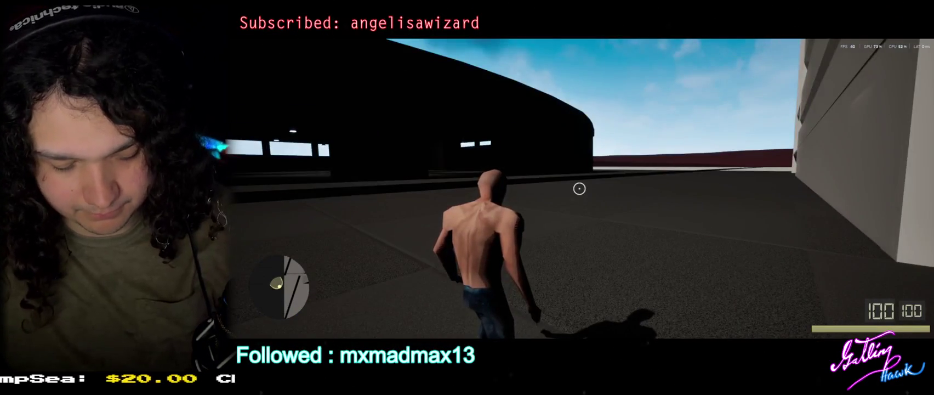
key(Escape)
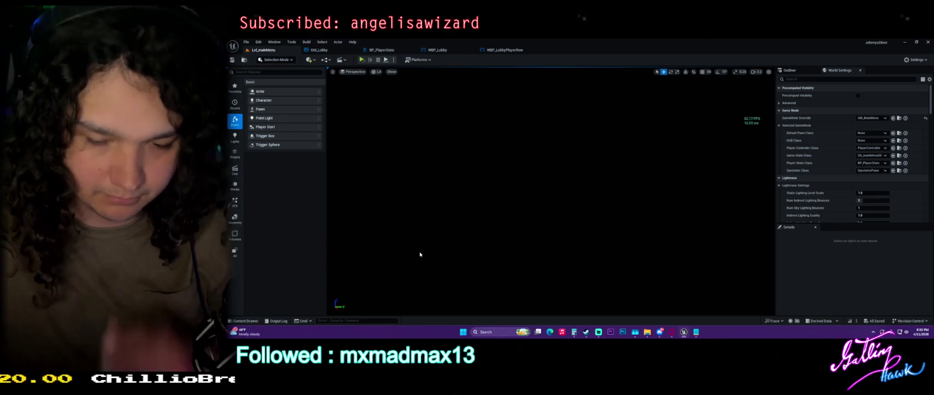
Show the five assets of the Levels folder in the Content Drawer
mouse_move(697, 334)
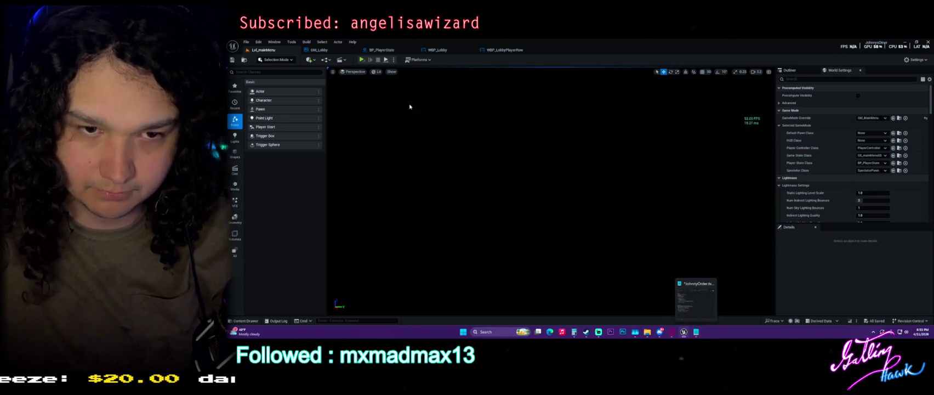
key(ctrl+space)
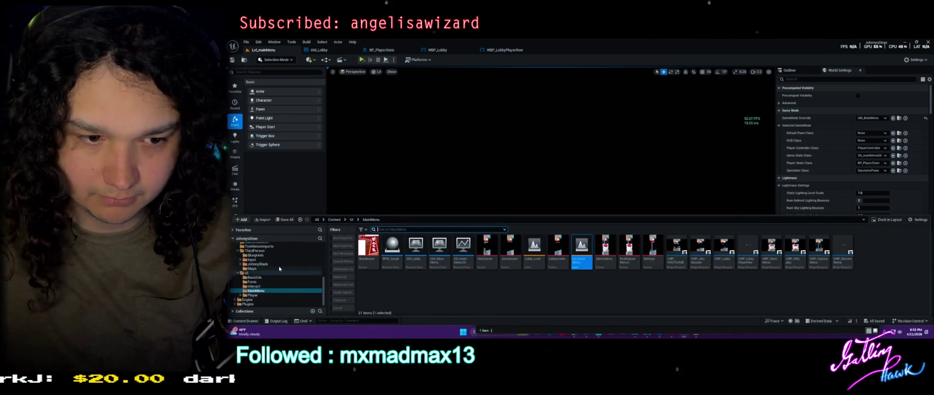
scroll(279, 269, up, 3)
scroll(262, 256, up, 1)
click(257, 255)
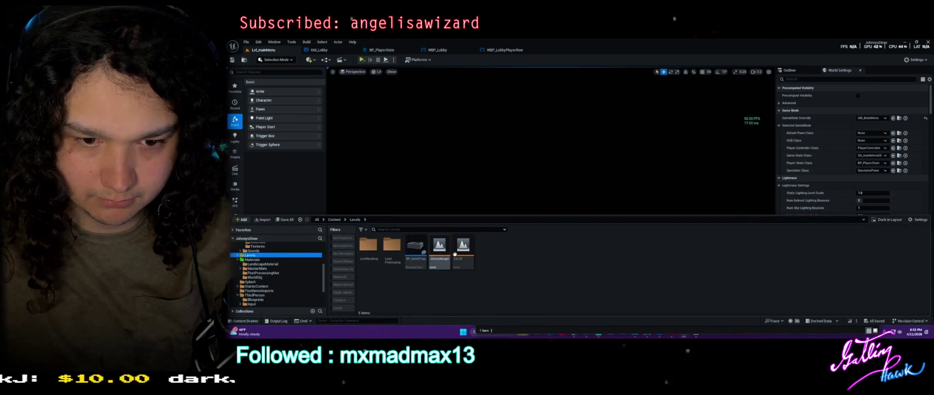
Open Lvl_01 and place two pickups from the Blueprints WeaponSpawn folder on the floor
double_click(463, 247)
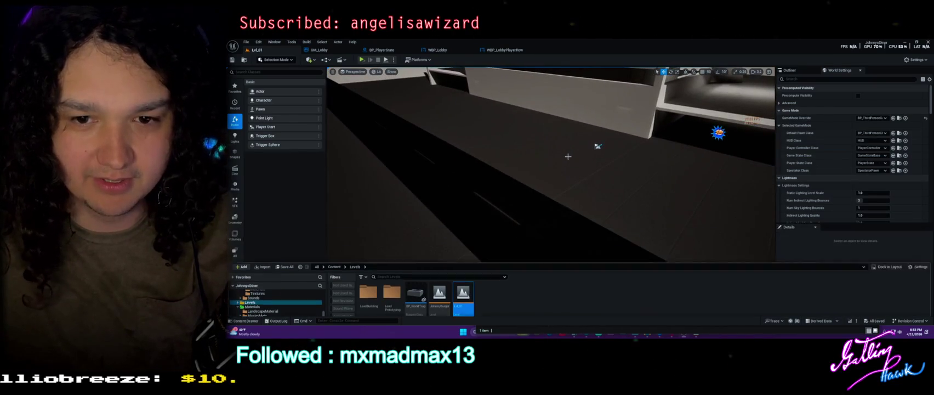
key(ctrl+space)
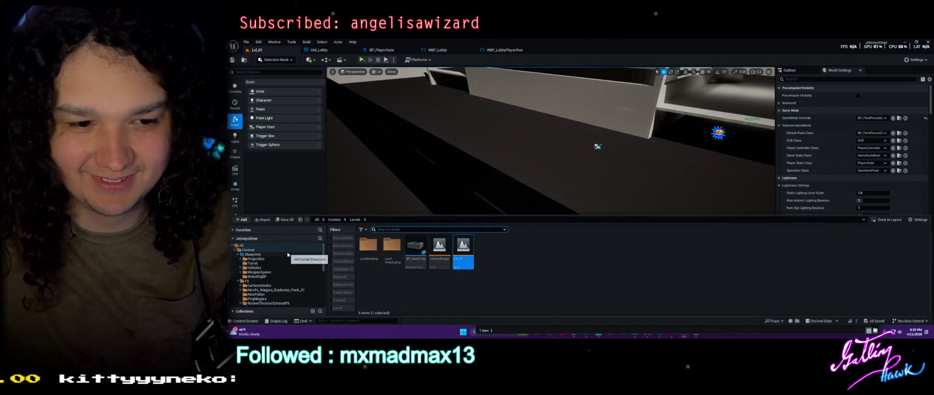
click(277, 256)
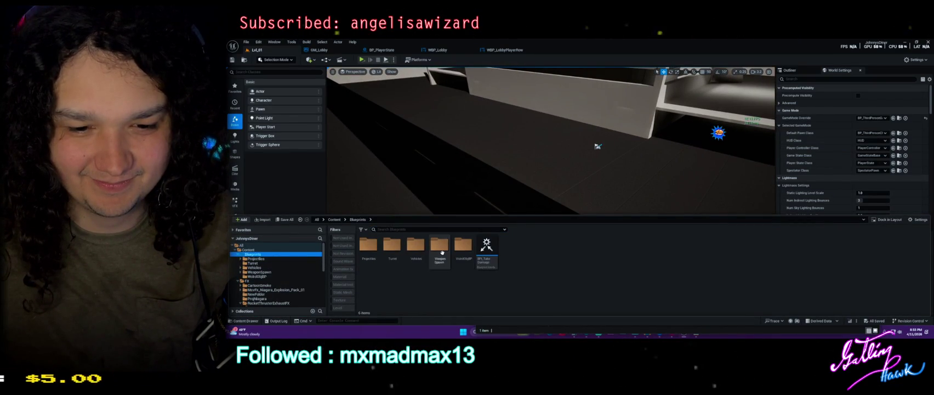
double_click(439, 245)
drag(433, 249, 475, 135)
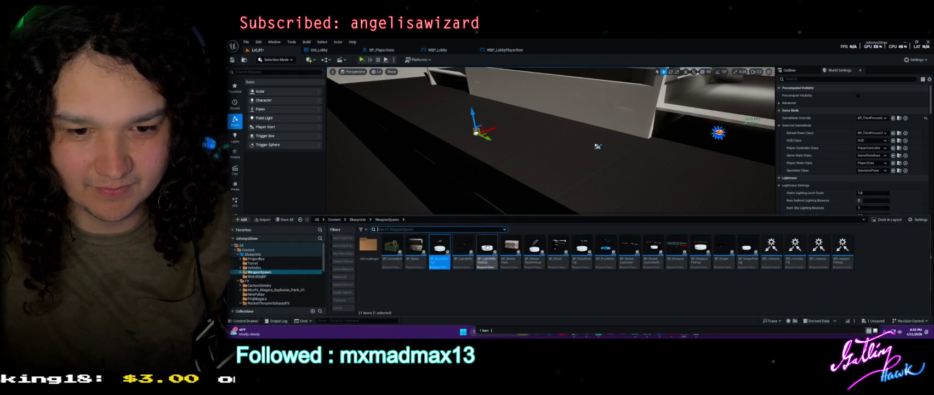
drag(392, 246, 509, 141)
Place the radius, mortar, pistol, rocket launcher, shotgun and sniper pickups on the floor
key(ctrl+space)
drag(391, 247, 449, 114)
key(ctrl+space)
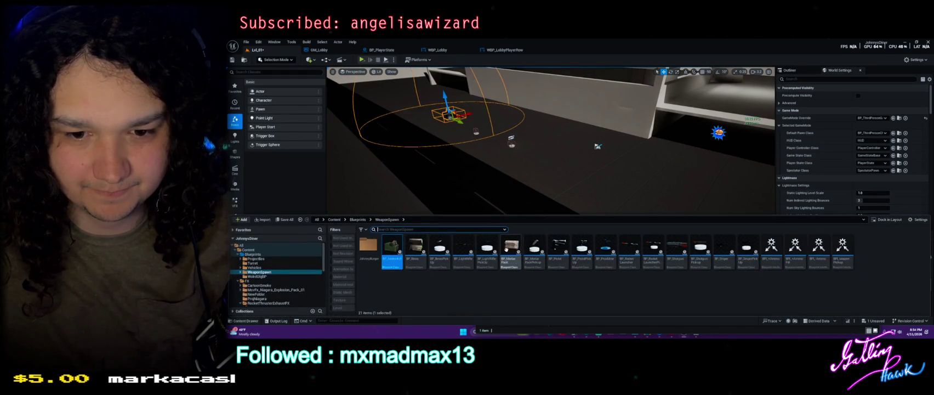
drag(533, 250, 538, 187)
drag(536, 161, 534, 155)
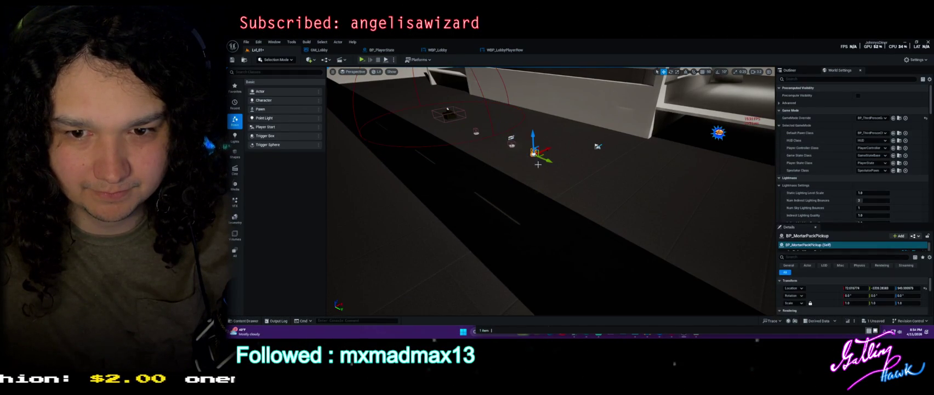
key(ctrl+space)
drag(582, 246, 564, 167)
key(ctrl+space)
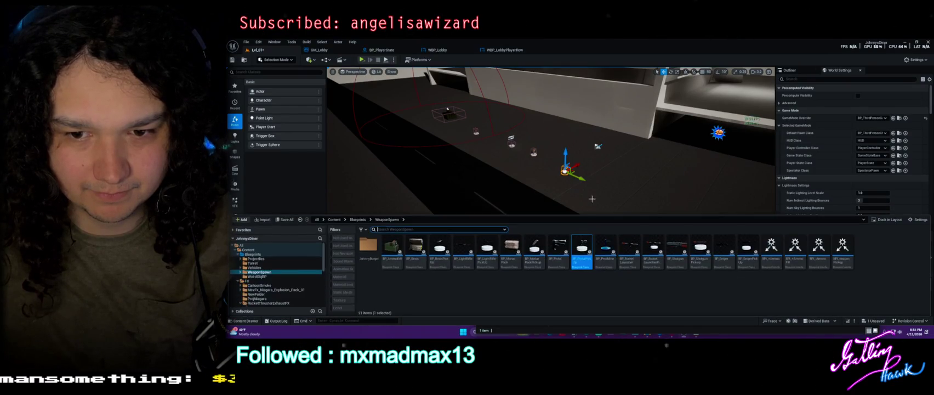
drag(656, 249, 521, 177)
key(ctrl+space)
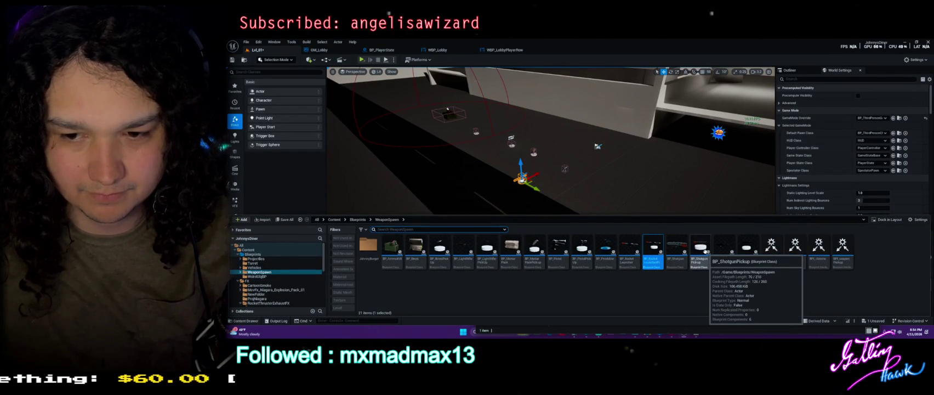
drag(704, 251, 570, 195)
drag(747, 246, 618, 219)
Select the sky sphere actor and save Lvl_01
key(f)
click(346, 87)
key(ctrl+s)
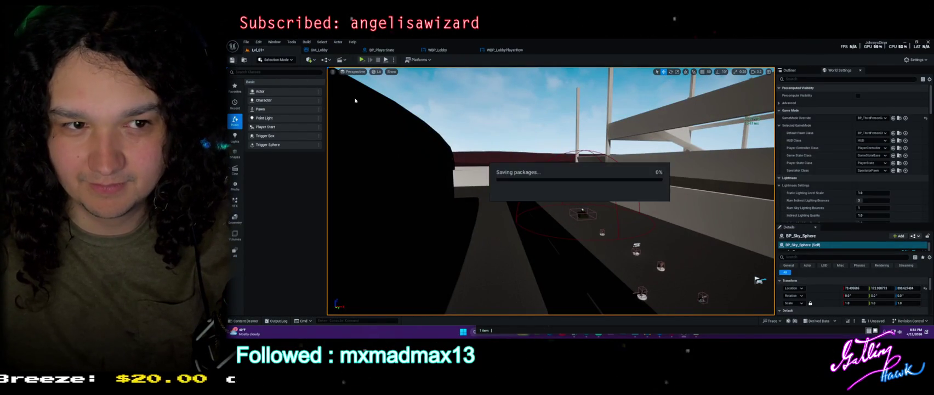
mouse_move(327, 78)
mouse_down()
mouse_move(270, 79)
mouse_move(306, 78)
mouse_up()
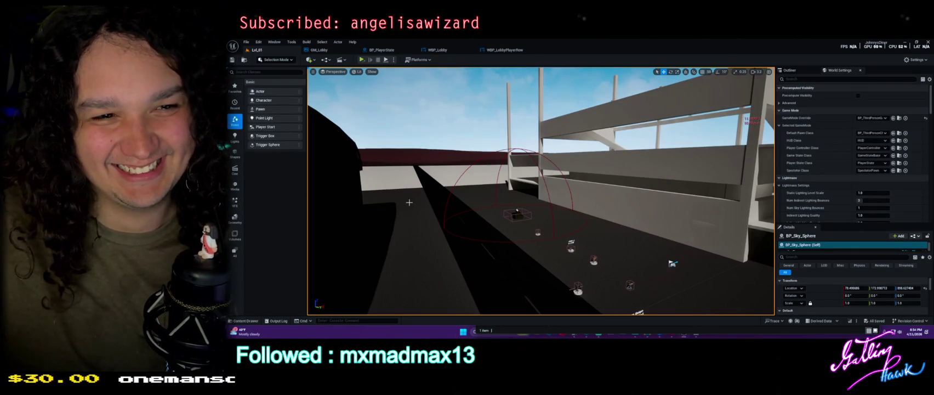
Return to Selection mode and open the Lvl_mainMenu level from Content/UI/MainMenu
click(284, 59)
click(297, 70)
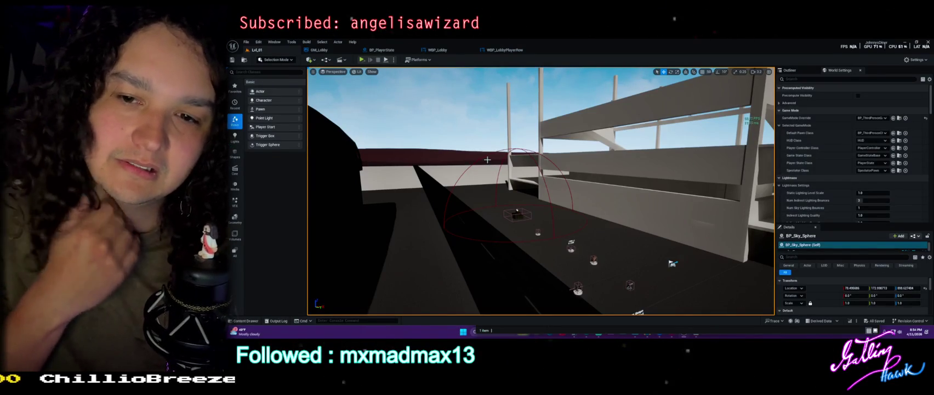
key(ctrl+space)
scroll(282, 277, down, 10)
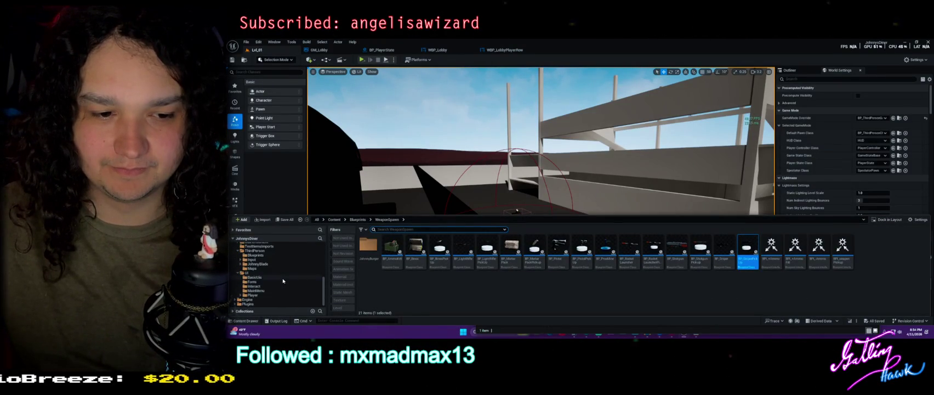
click(270, 278)
click(256, 290)
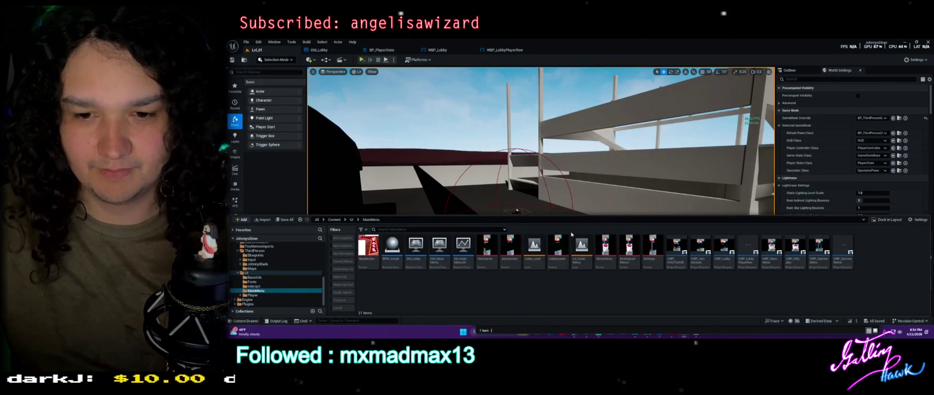
double_click(589, 244)
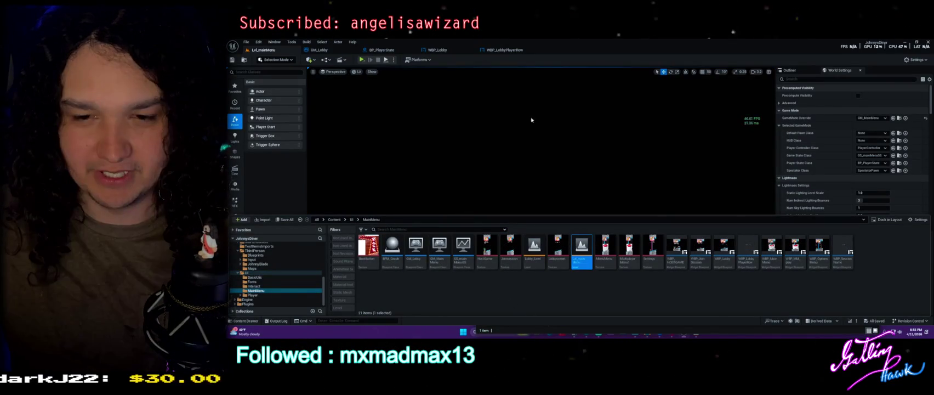
click(421, 60)
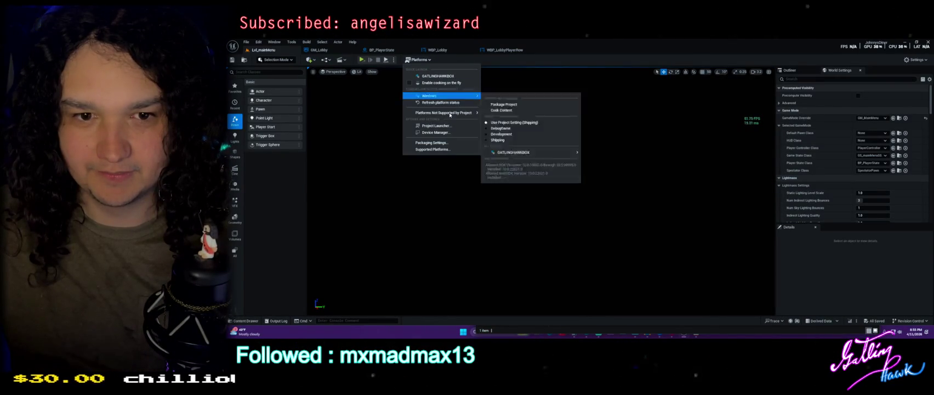
Run the PackageTypeExport1SizeReduced profile in Project Launcher to package the game for Windows
click(451, 127)
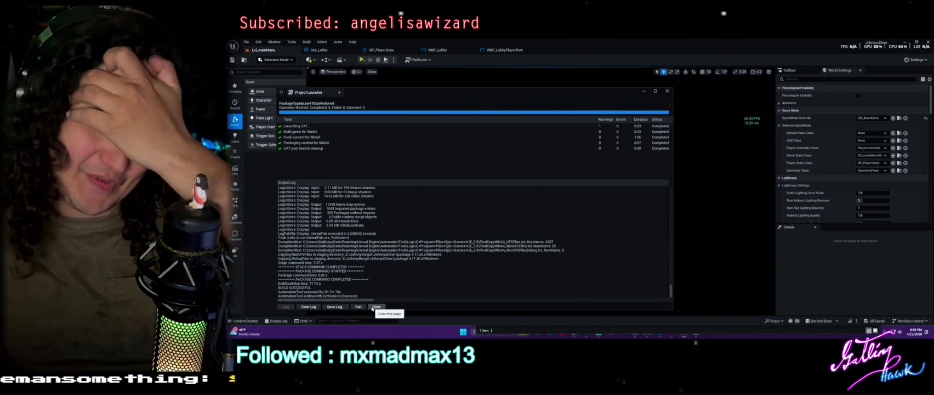
Return to the launcher's main page and bring up the USB drive's package 4.11.26.a folder
click(375, 307)
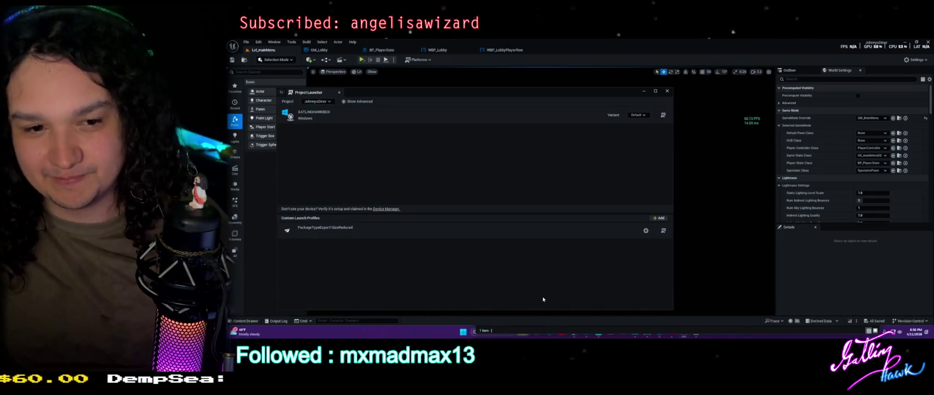
click(524, 333)
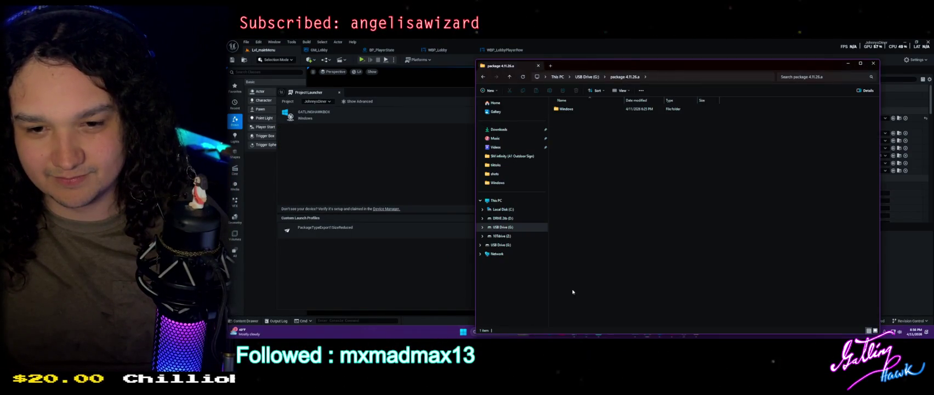
click(873, 63)
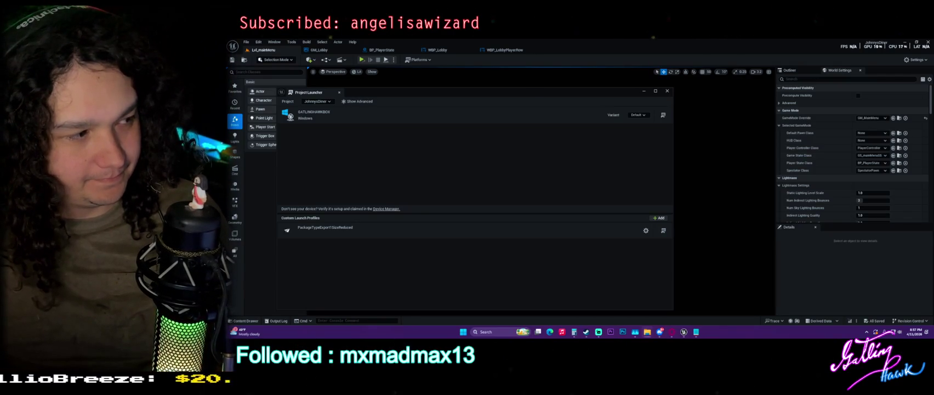
key(super+e)
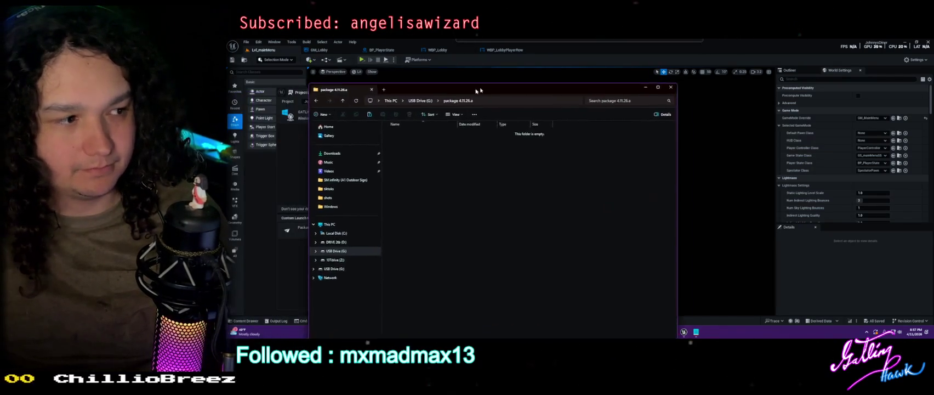
Paste the Windows build onto USB Drive (G:), try ejecting the drive, and dismiss the in-use warning
key(ctrl+v)
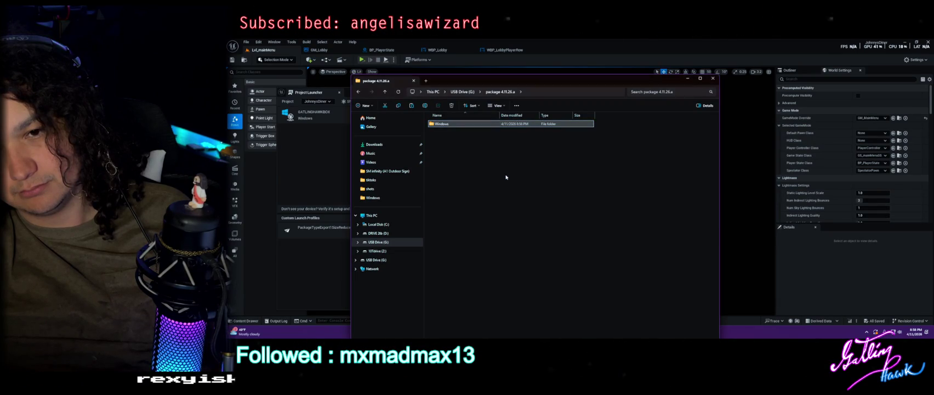
click(601, 164)
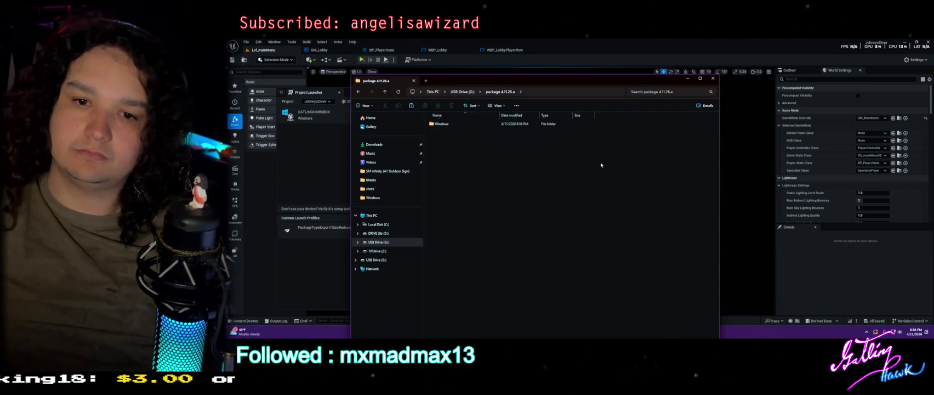
right_click(384, 245)
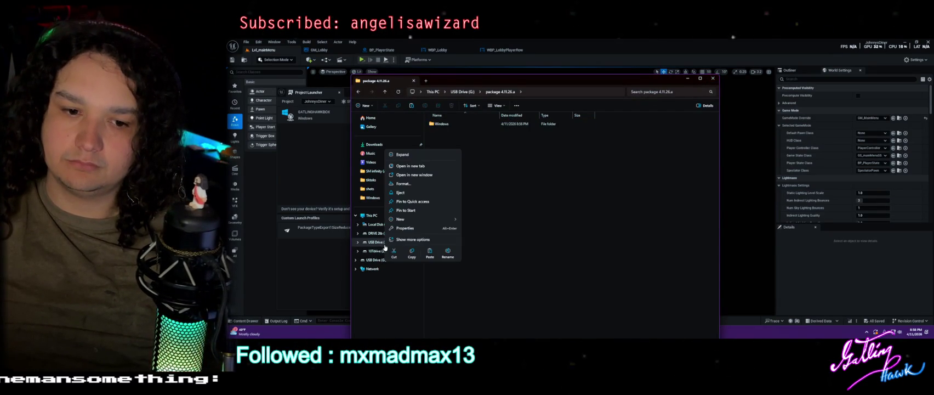
click(432, 192)
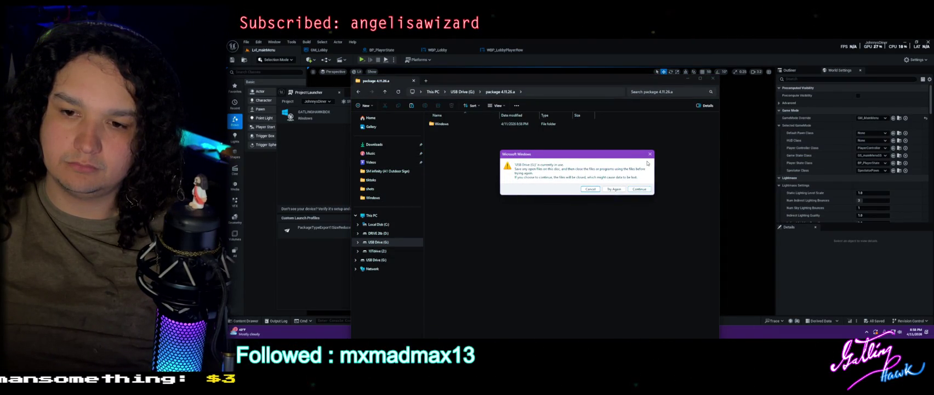
click(651, 158)
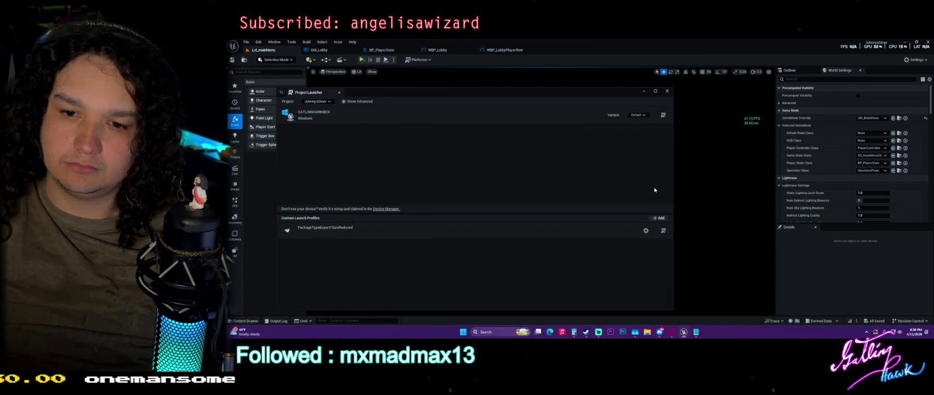
click(647, 331)
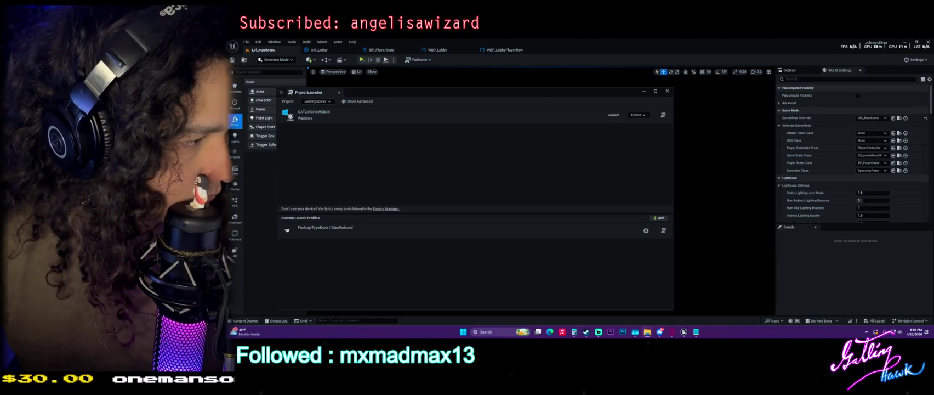
Browse package 4.11.26.a > Windows > JohnnysDiner > Binaries > Win64 and run JohnnysDiner.exe
click(647, 332)
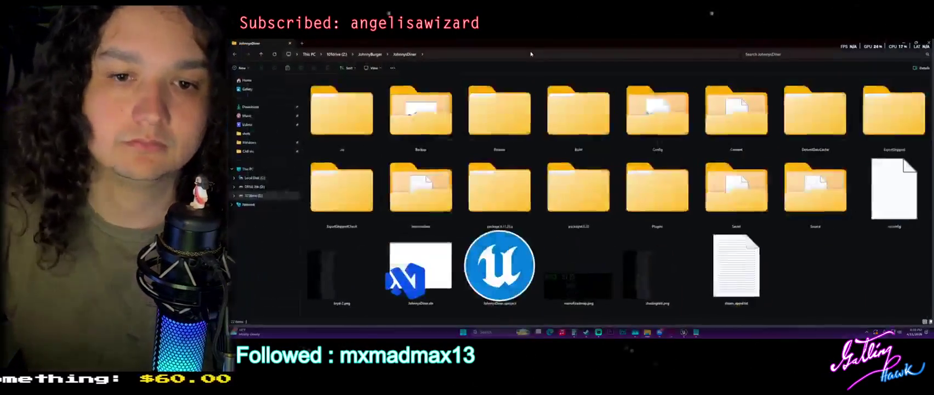
double_click(498, 189)
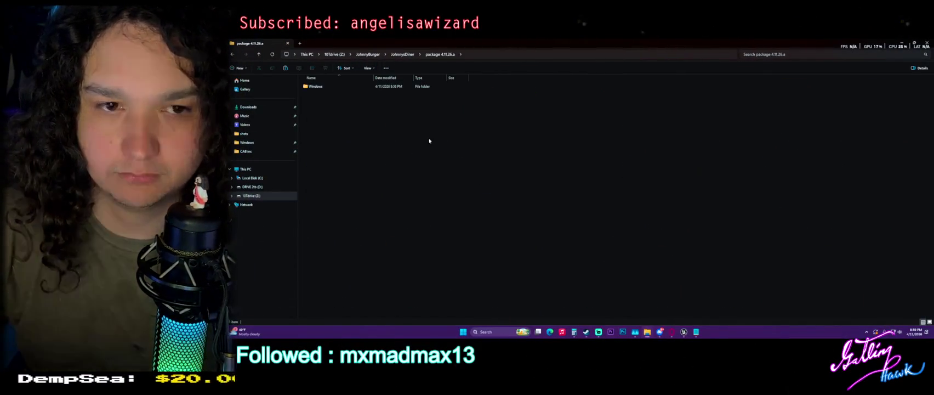
click(353, 87)
double_click(354, 88)
double_click(330, 94)
double_click(330, 88)
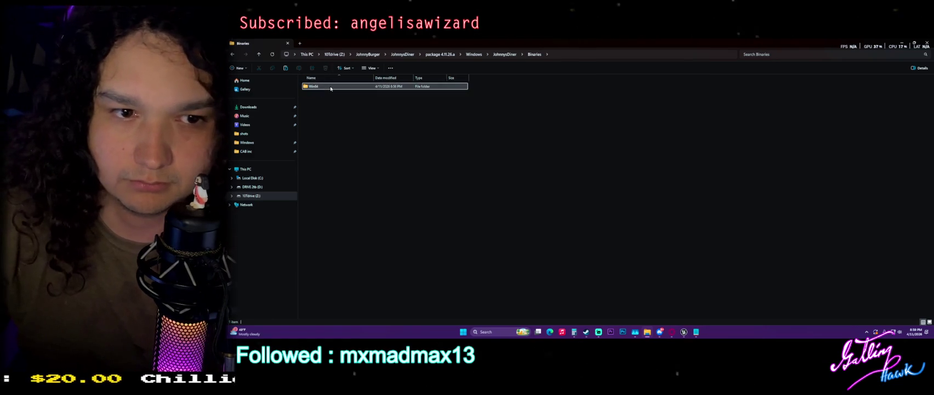
double_click(331, 88)
double_click(350, 172)
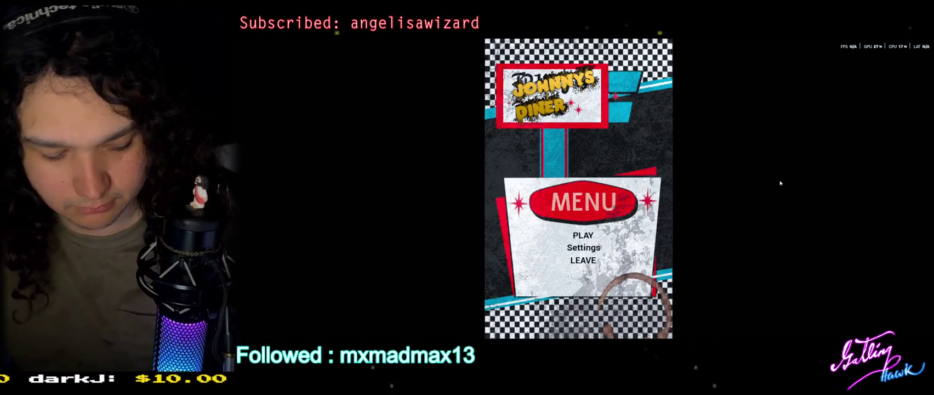
key(shift+Tab)
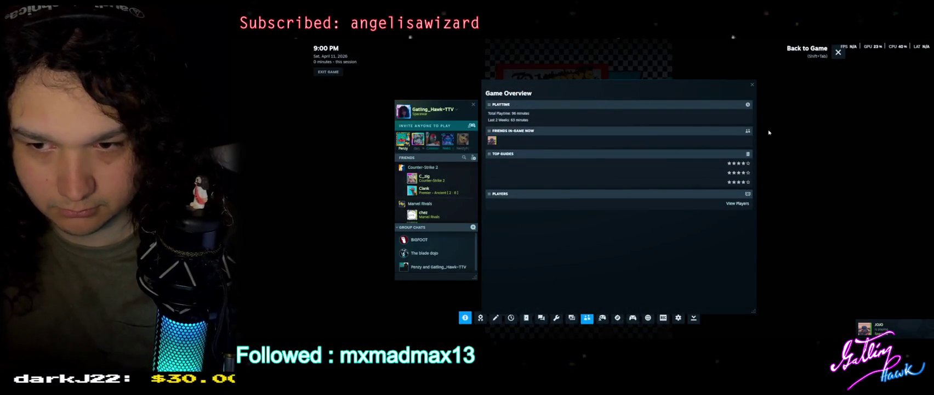
key(shift+Tab)
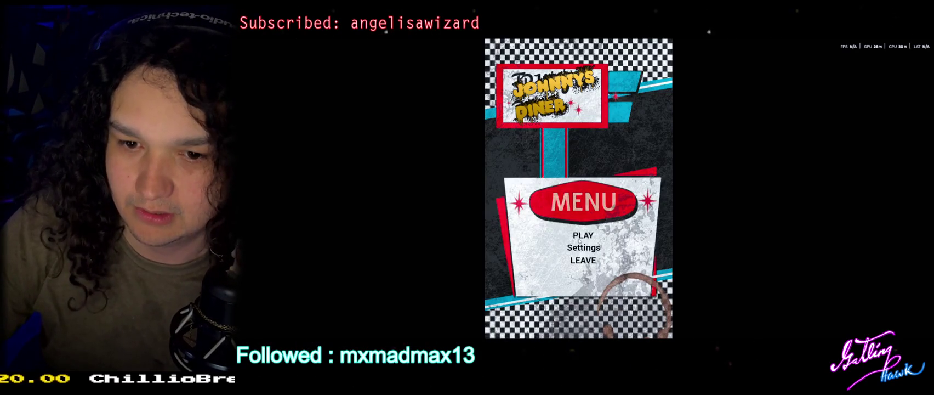
Choose Multiplayer, then Host Game, and create a 2-player session to enter the lobby
click(580, 237)
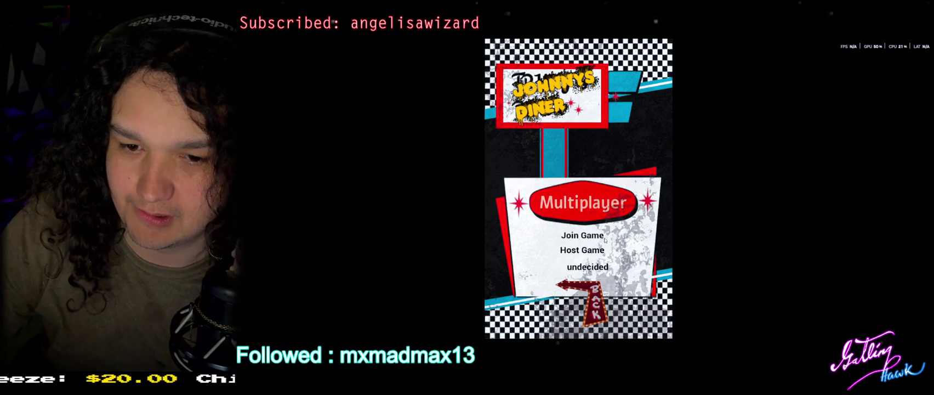
click(598, 249)
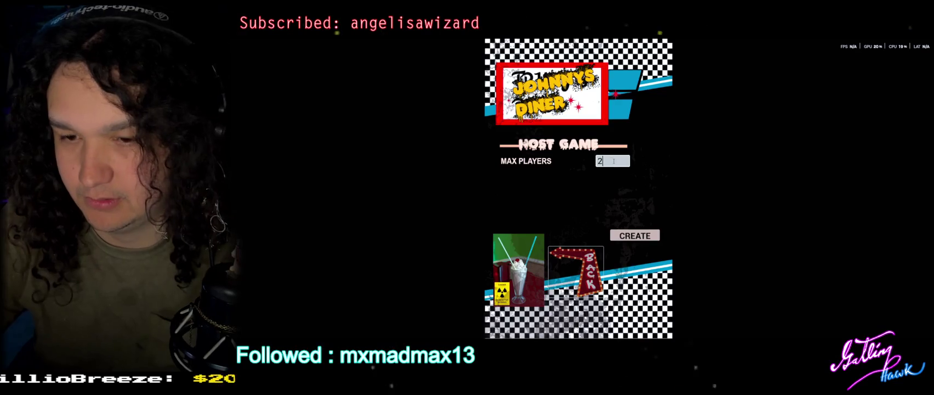
click(651, 235)
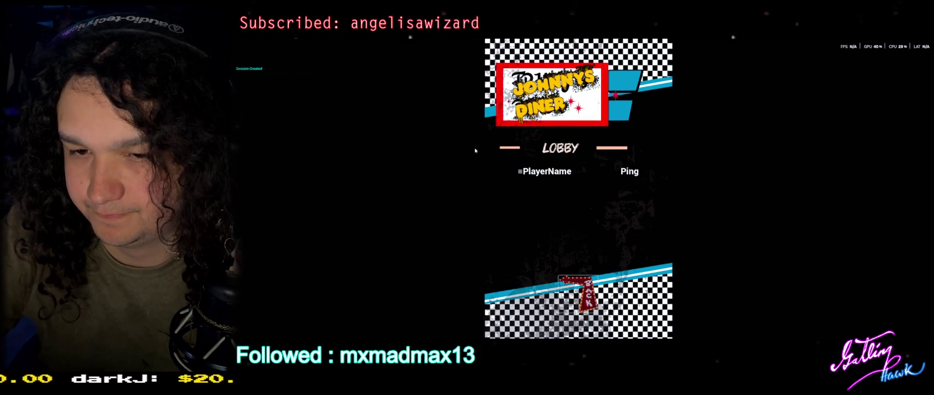
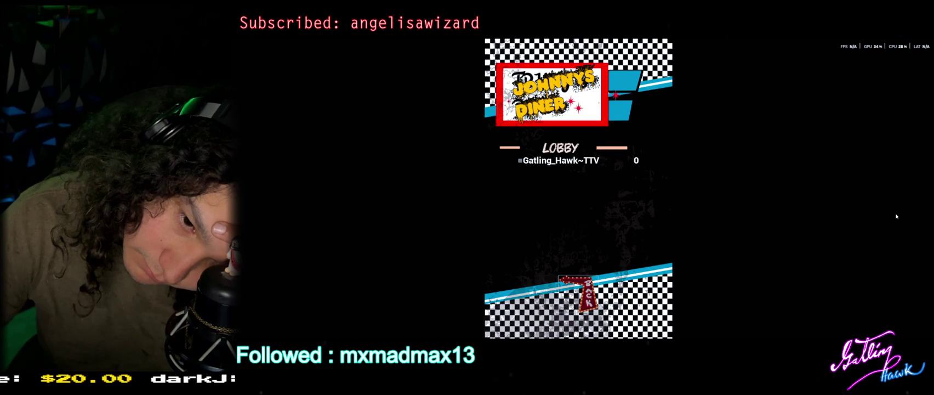
Leave the lobby and host a new game session with Max Players set to 2
click(579, 277)
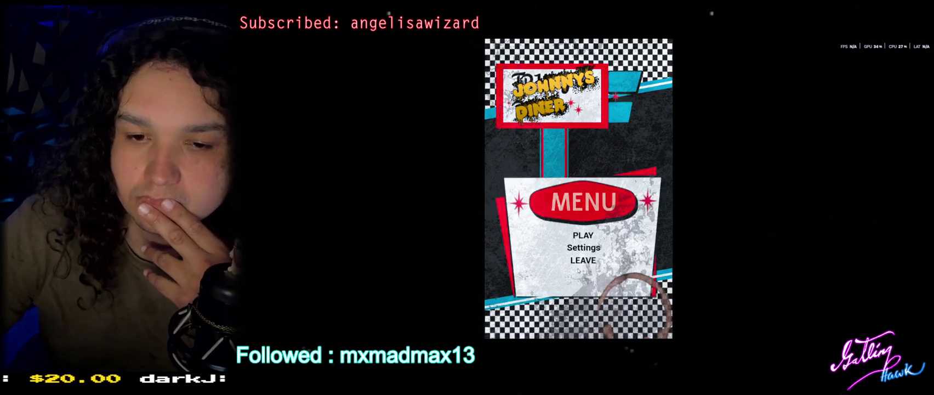
click(582, 235)
click(555, 316)
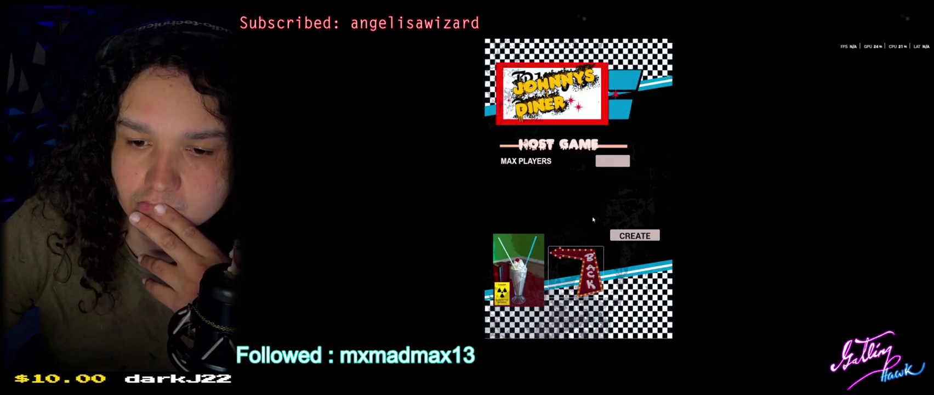
text(2)
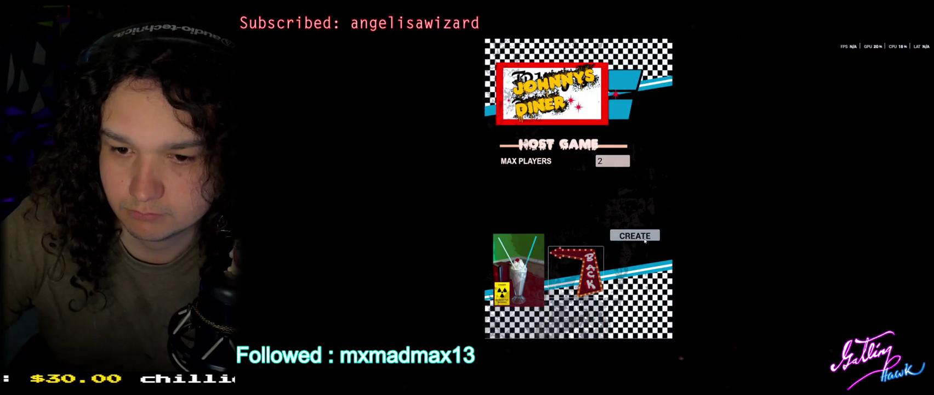
click(645, 240)
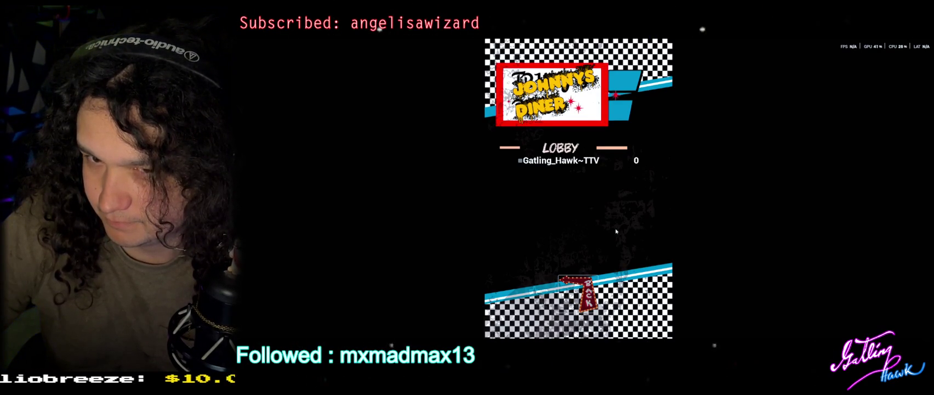
Return to the main menu and host the session again, confirming Max Players with Enter
click(586, 291)
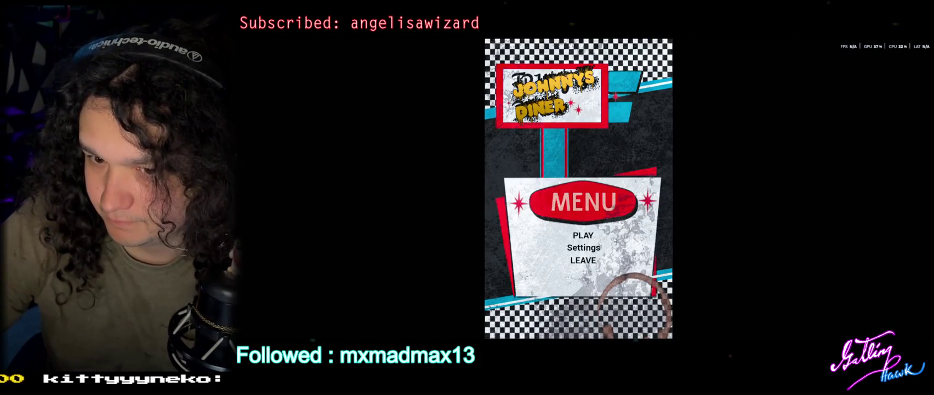
click(583, 235)
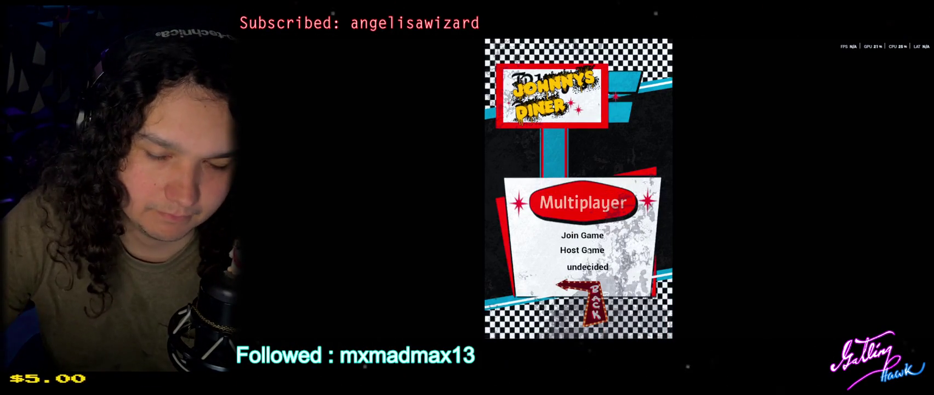
click(582, 250)
click(601, 163)
key(Return)
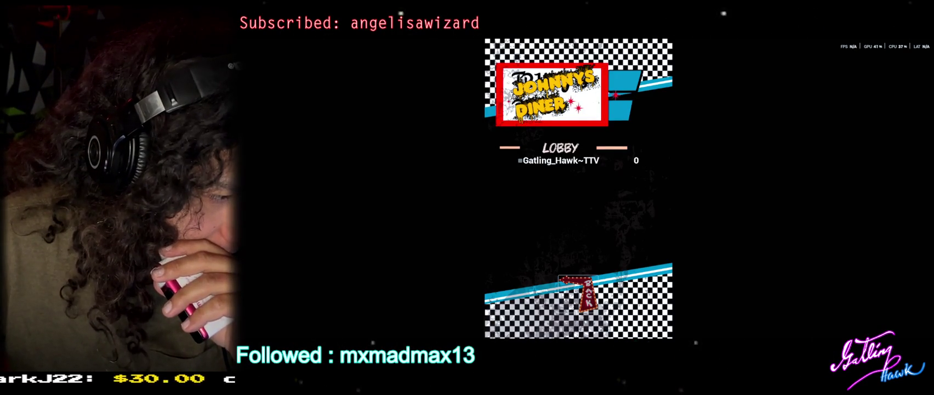
Close the Project Launcher, browse the Window menu, and switch back to the running game
key(Escape)
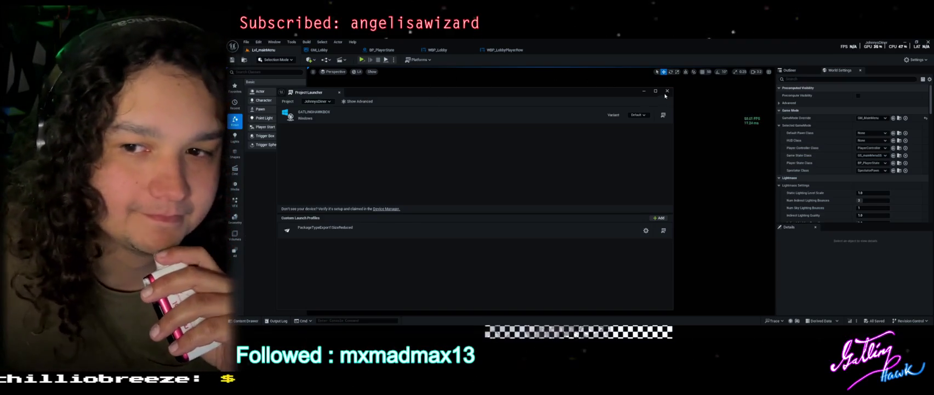
click(667, 91)
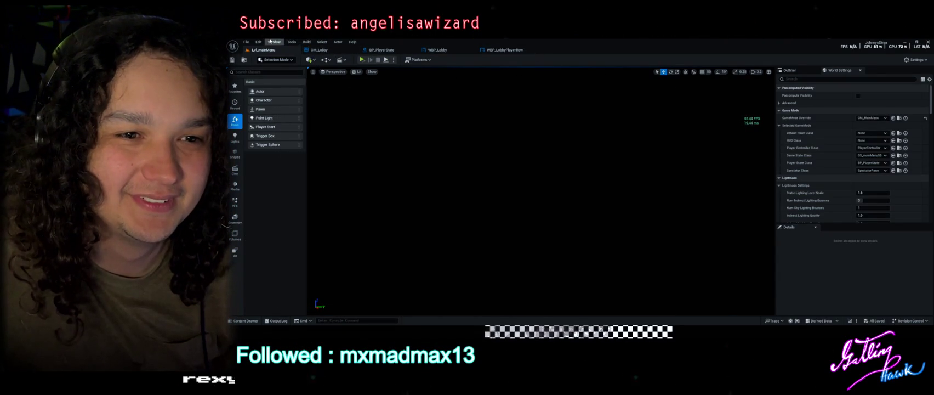
click(274, 41)
click(290, 151)
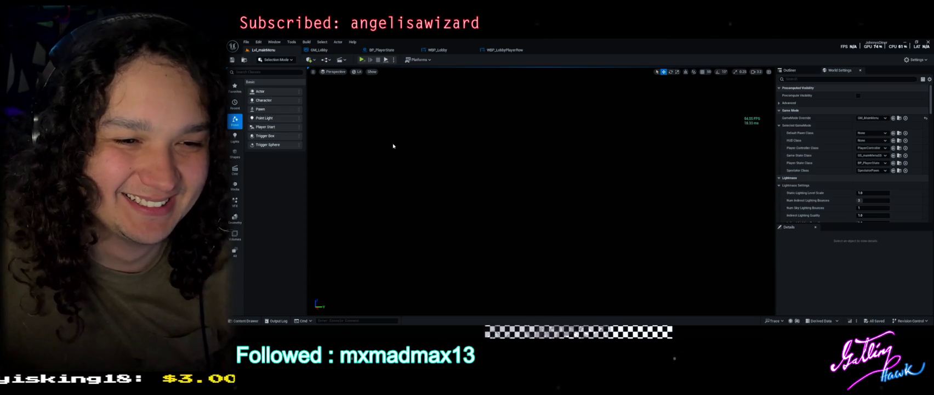
click(274, 42)
mouse_move(307, 67)
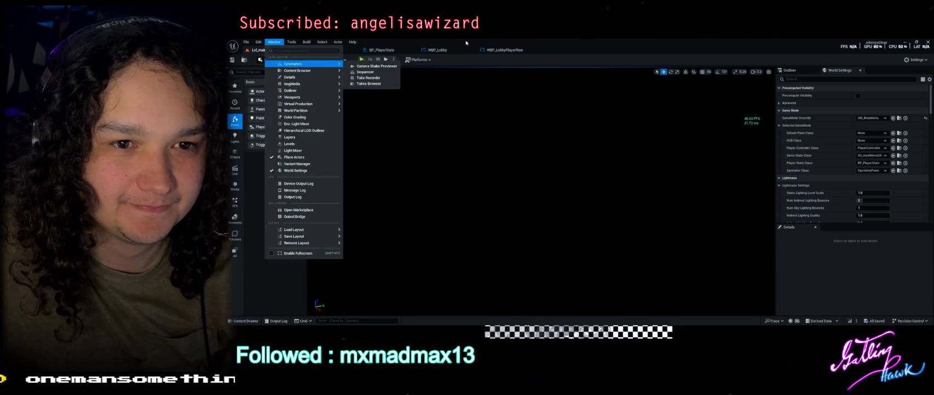
click(373, 77)
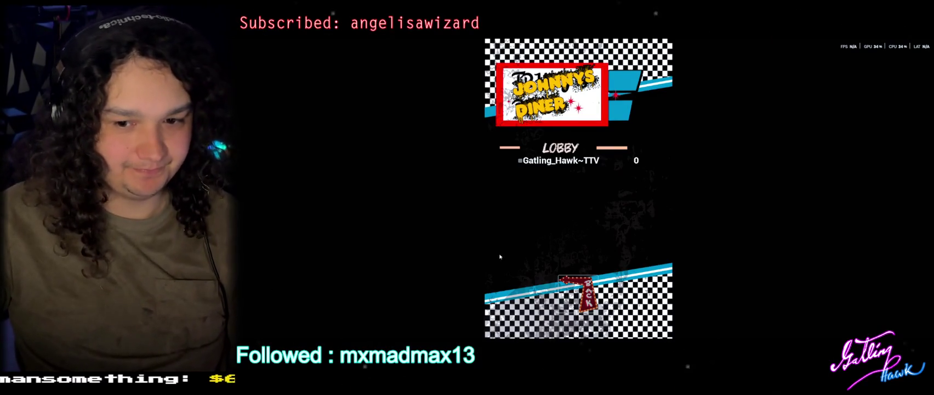
Quit the packaged game and relaunch JohnnysDiner.exe from the Win64 folder
click(578, 293)
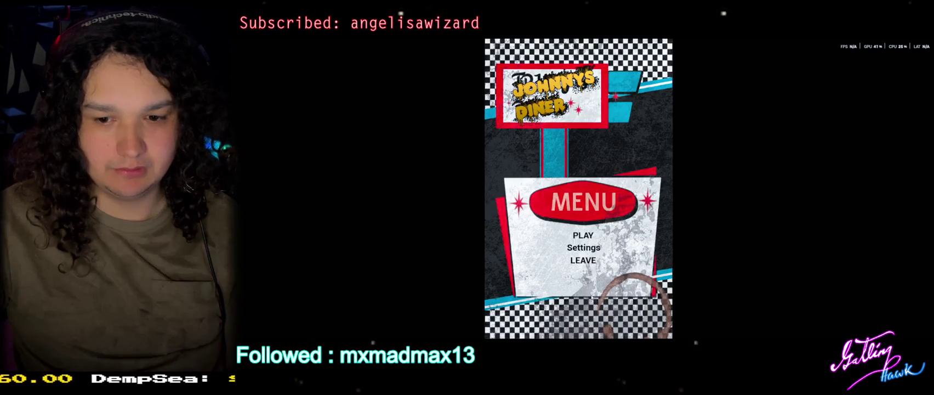
click(583, 260)
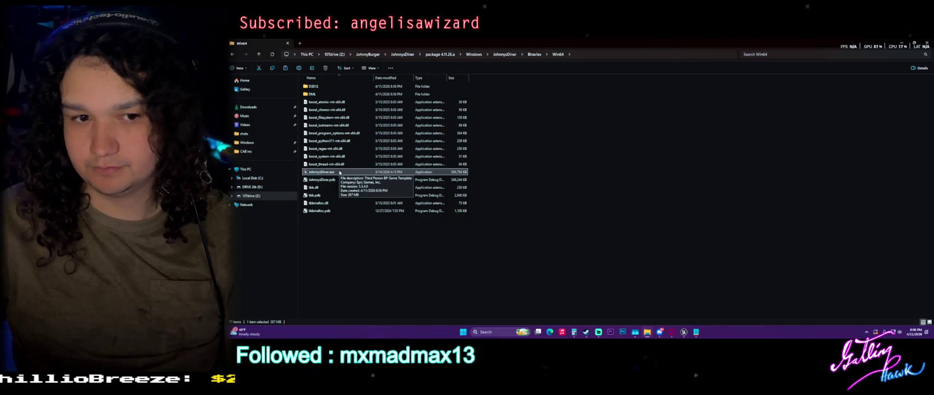
double_click(353, 172)
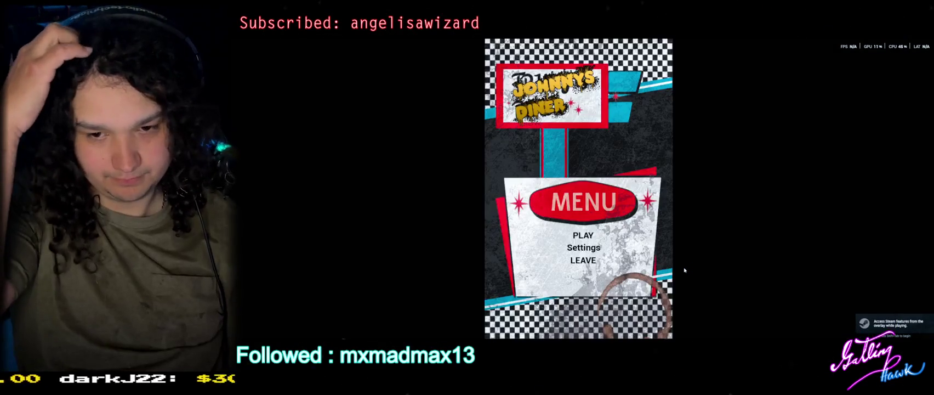
Host a game session in the relaunched build, then leave the lobby and quit
click(591, 237)
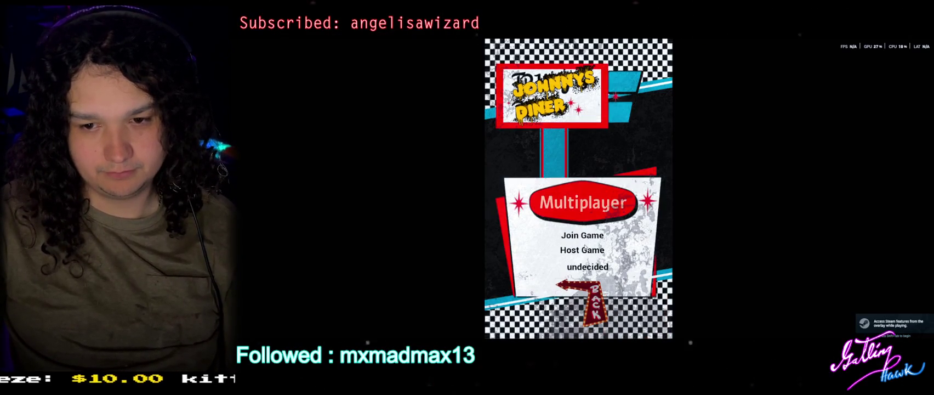
click(583, 249)
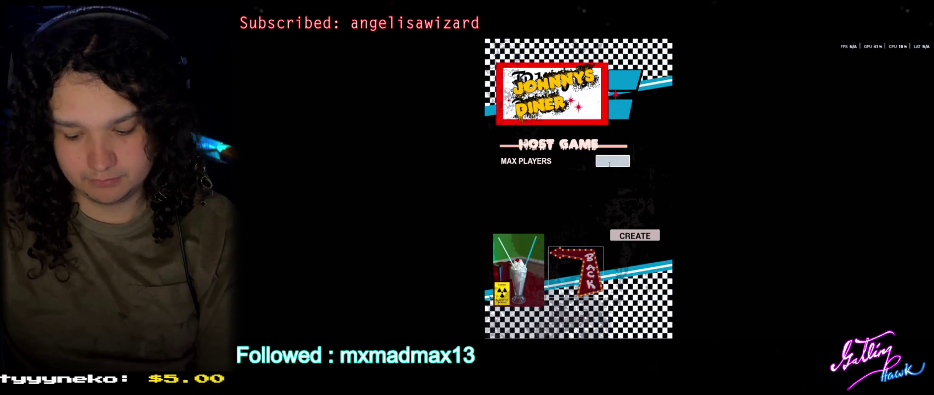
text(2)
click(635, 235)
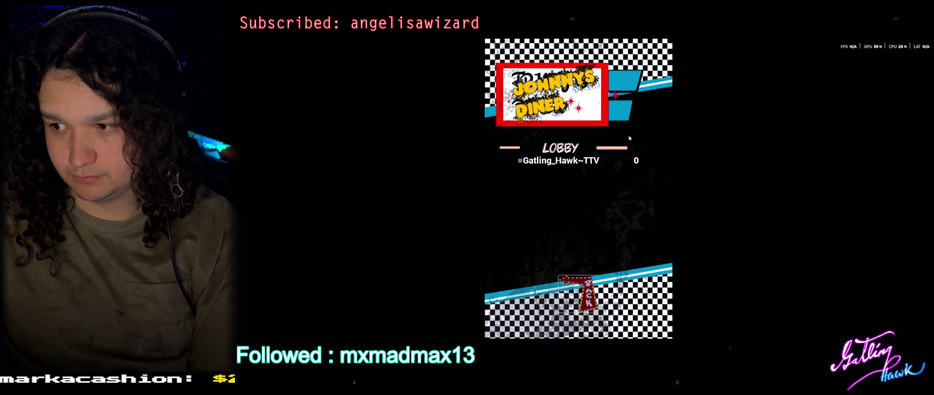
click(578, 293)
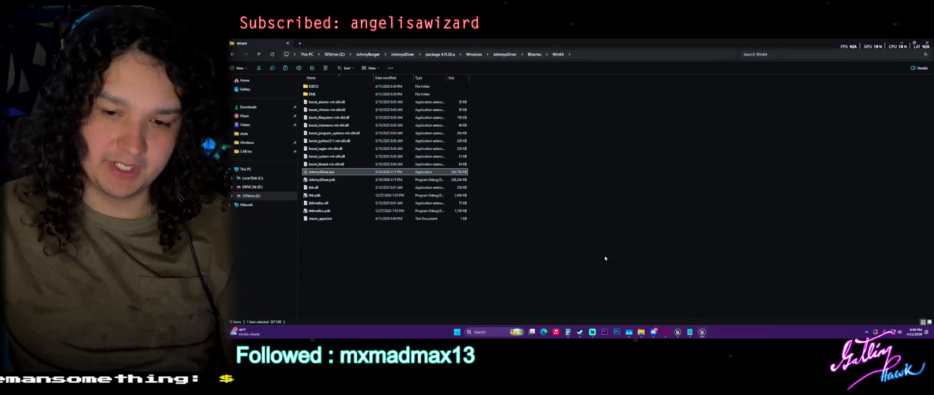
click(582, 259)
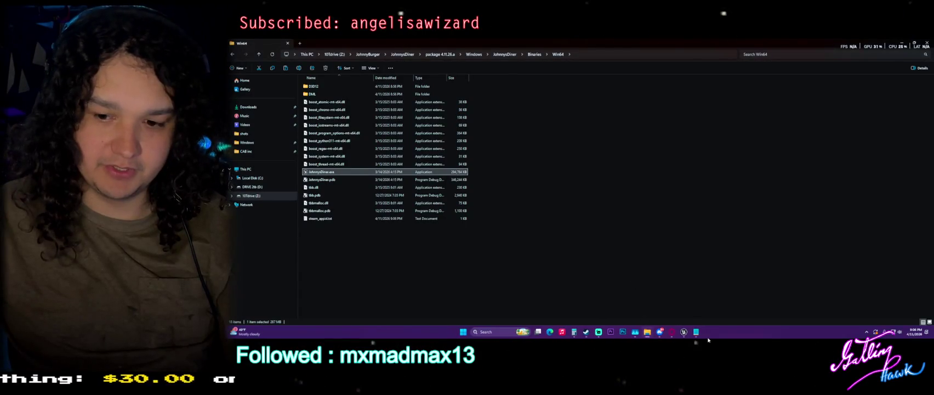
Review WBP_JoinSession's graph around the back-button event and the Print String and Add Child nodes
click(685, 332)
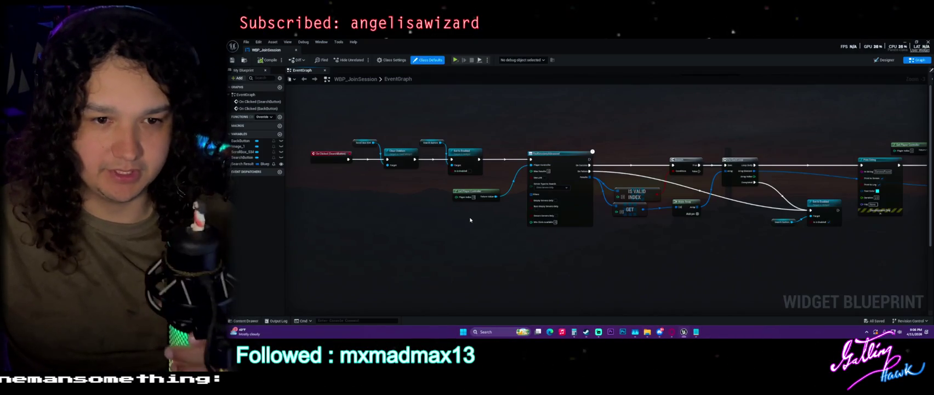
drag(710, 255, 625, 264)
scroll(625, 263, up, 3)
mouse_move(536, 166)
mouse_down()
mouse_move(562, 211)
mouse_move(594, 153)
mouse_move(525, 142)
mouse_up()
scroll(561, 211, up, 2)
mouse_move(688, 163)
mouse_down()
mouse_move(509, 148)
mouse_move(661, 143)
mouse_up()
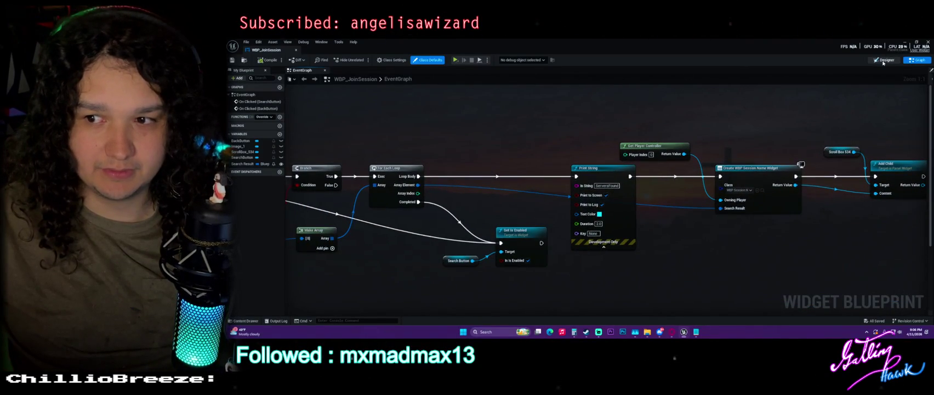
Check the WBP_JoinSession Designer layout, then pick WBP_LobbyPlayerRow in the Content Drawer
click(884, 59)
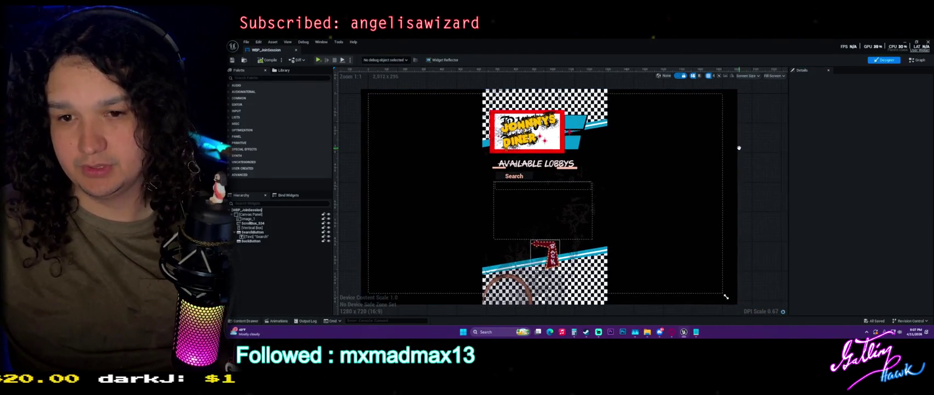
click(916, 61)
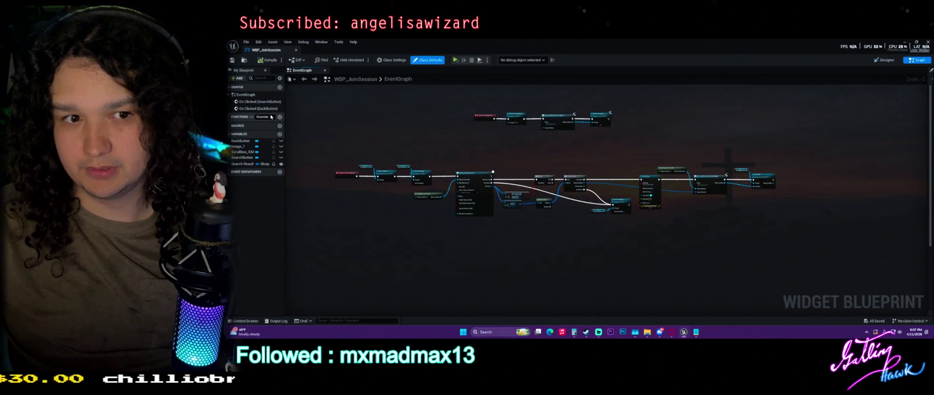
scroll(340, 144, up, 4)
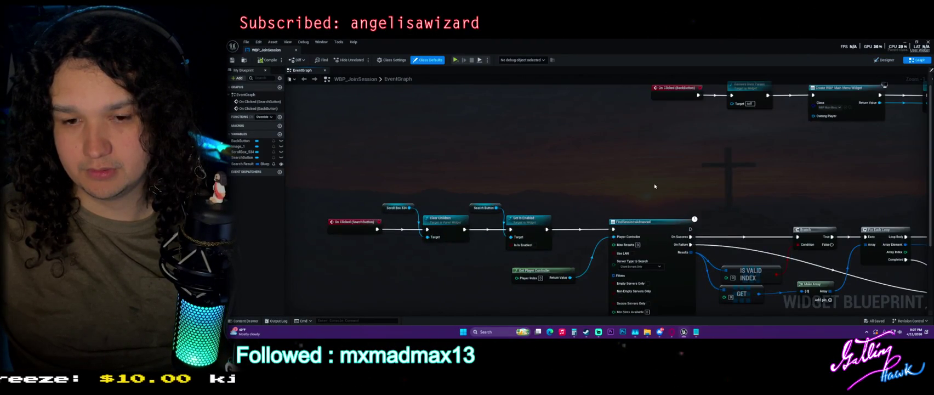
key(ctrl+space)
click(747, 214)
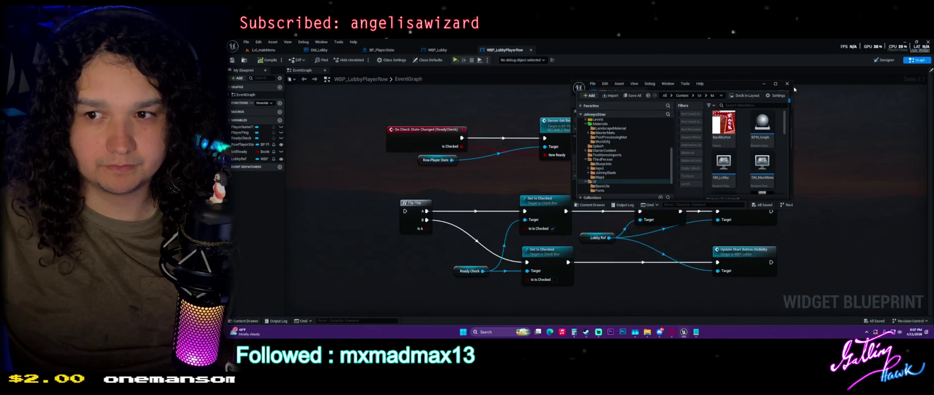
Dock the floating WBP_JoinSession window into the main editor tab bar
drag(793, 86, 850, 86)
click(633, 112)
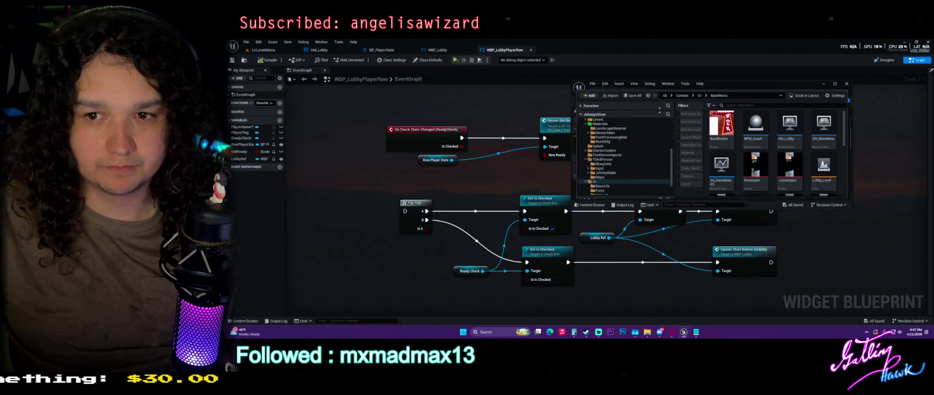
drag(612, 91, 600, 102)
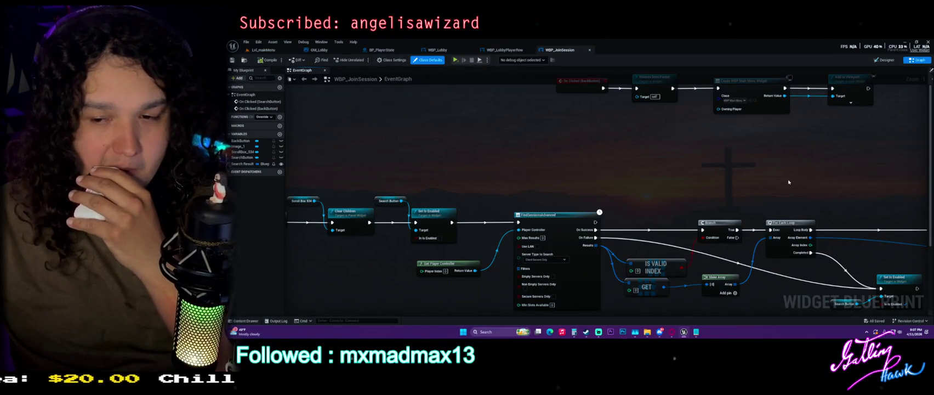
mouse_move(629, 183)
mouse_down()
mouse_move(532, 193)
mouse_move(605, 147)
mouse_move(609, 164)
mouse_move(572, 159)
mouse_up()
Look over WBP_LobbyPlayerRow, then bring up WBP_Lobby's Destroy Session back-button graph
click(504, 49)
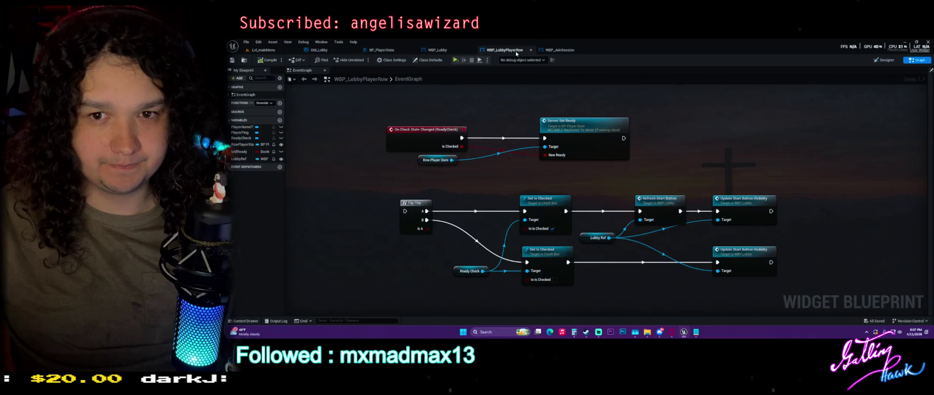
scroll(668, 158, down, 3)
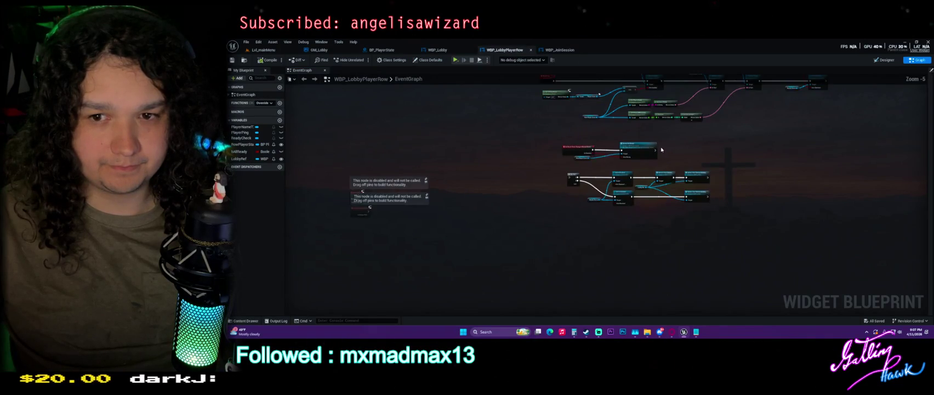
scroll(640, 175, up, 2)
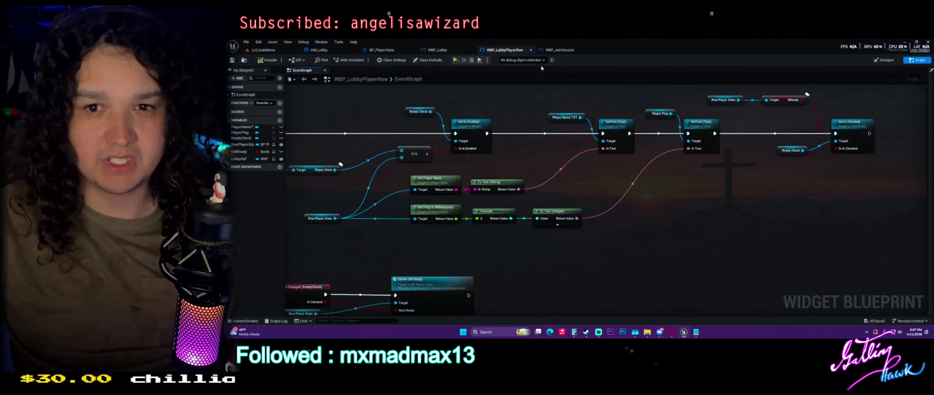
click(458, 50)
scroll(581, 258, up, 4)
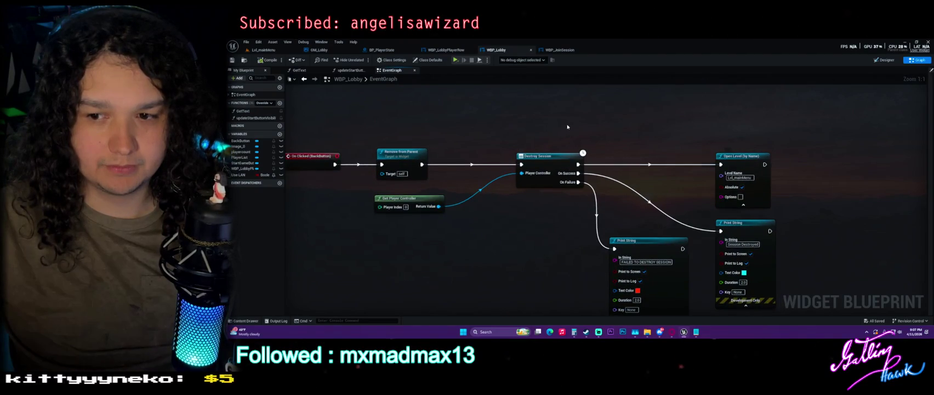
View the JoinSession texture from the Content Drawer and close its viewer tab
scroll(585, 134, up, 1)
scroll(585, 135, down, 5)
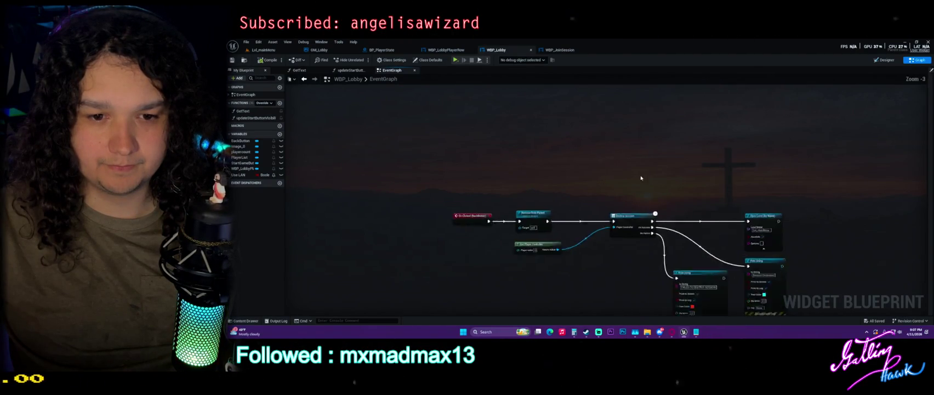
key(ctrl+space)
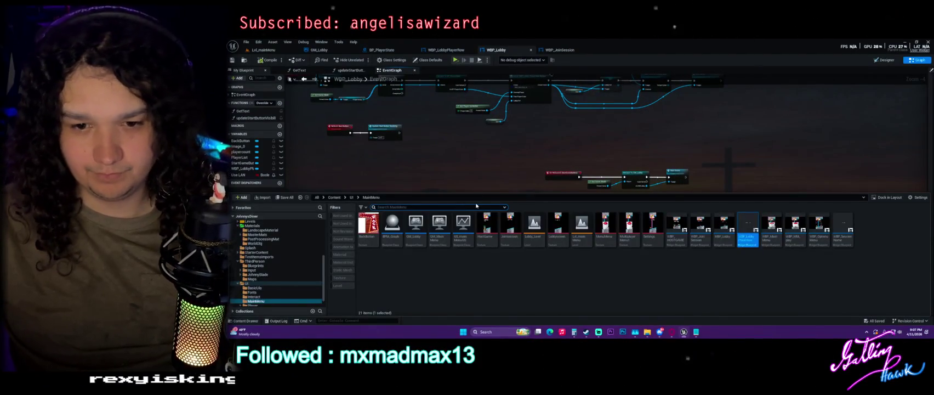
click(511, 226)
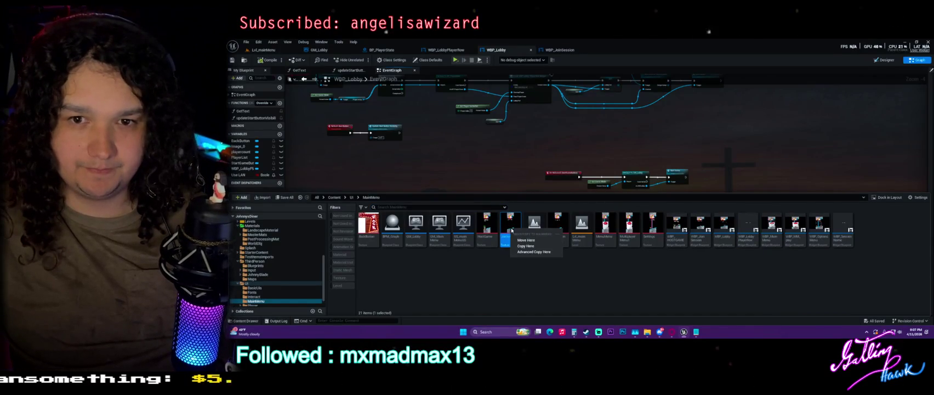
double_click(512, 228)
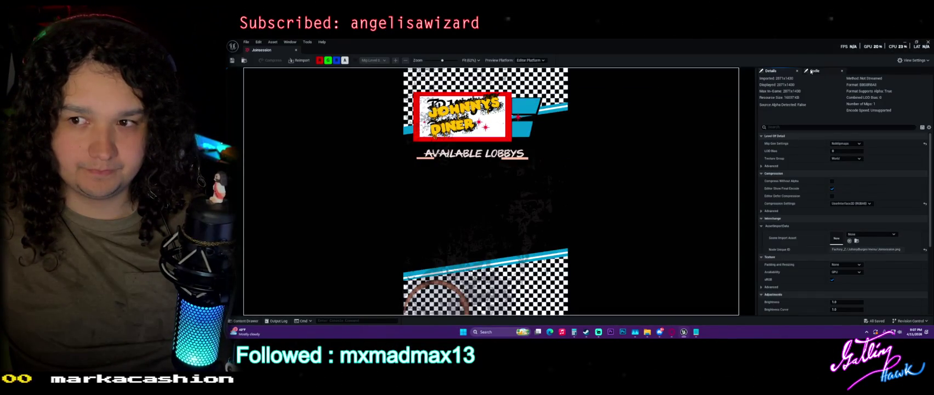
click(297, 50)
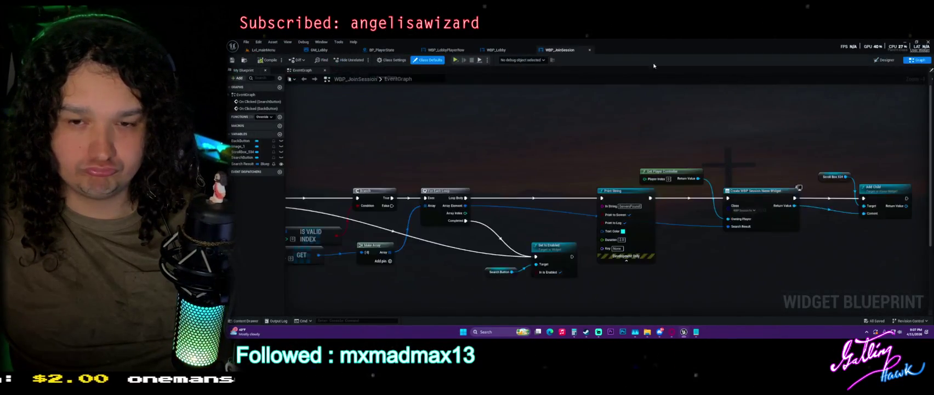
Check WBP_JoinSession's FindSessionsAdvanced chain and Designer layout, then open WBP_SessionName
drag(441, 168, 658, 126)
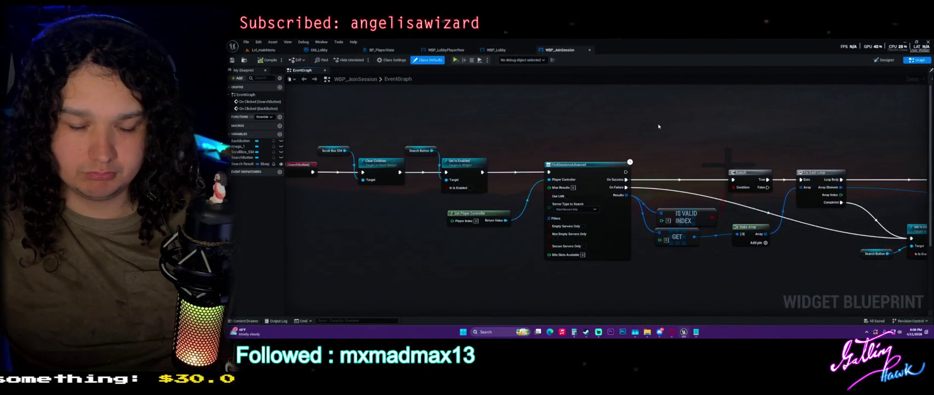
click(883, 59)
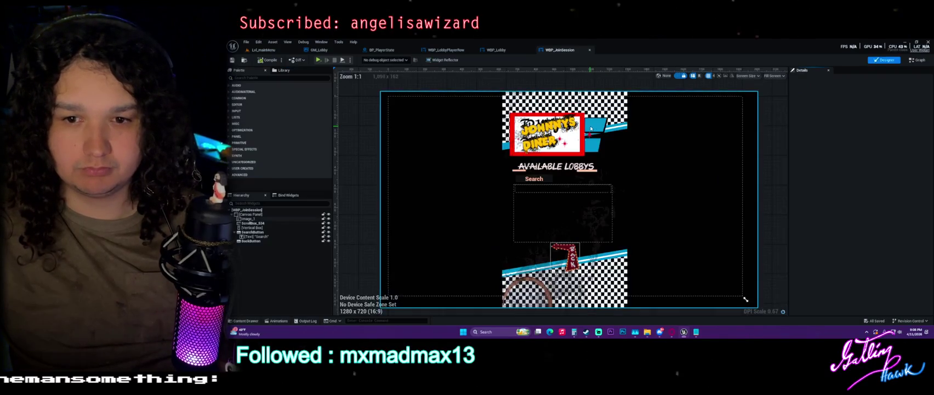
click(917, 59)
key(ctrl+space)
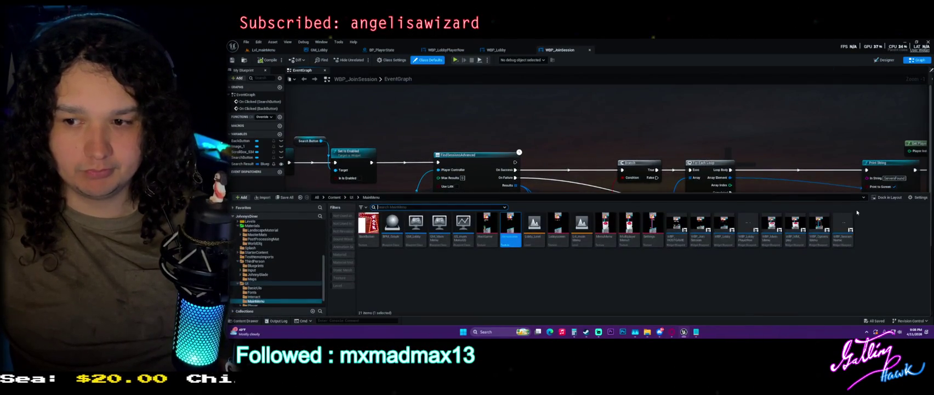
double_click(848, 222)
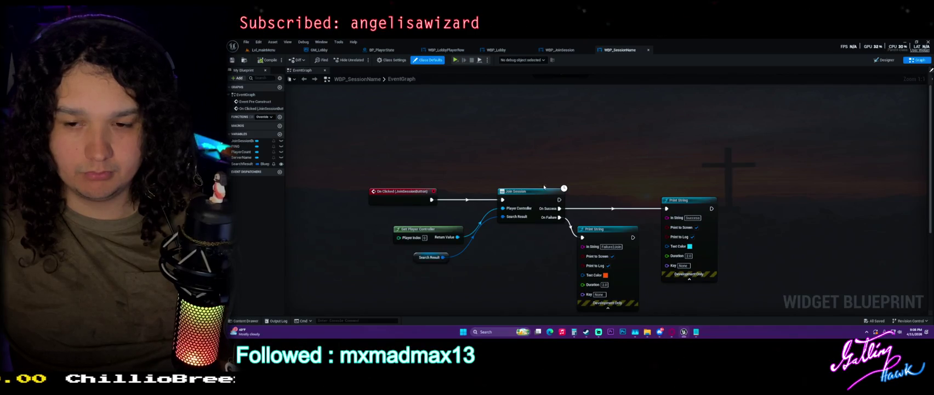
Center WBP_SessionName's Join Session nodes, cancel a first snip, and search 'join sessi' without adding a node
drag(568, 173, 602, 141)
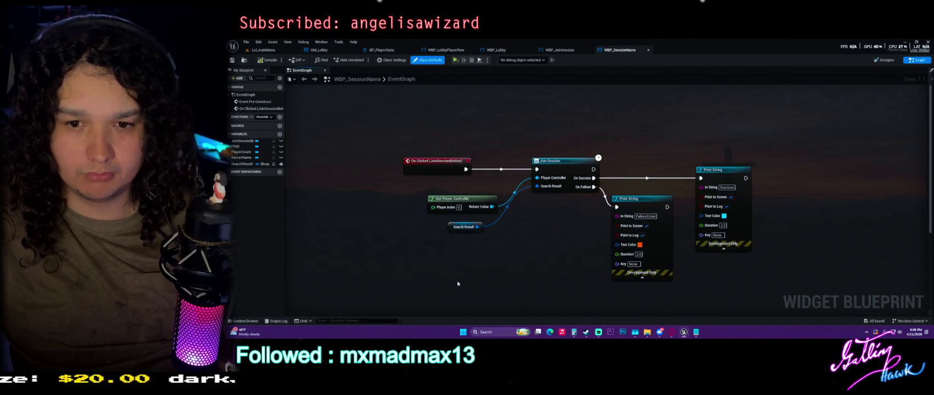
key(super)
text(s)
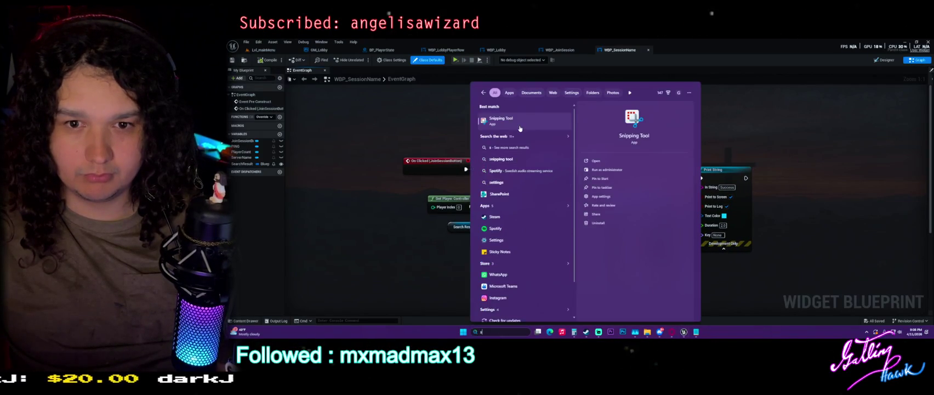
click(520, 128)
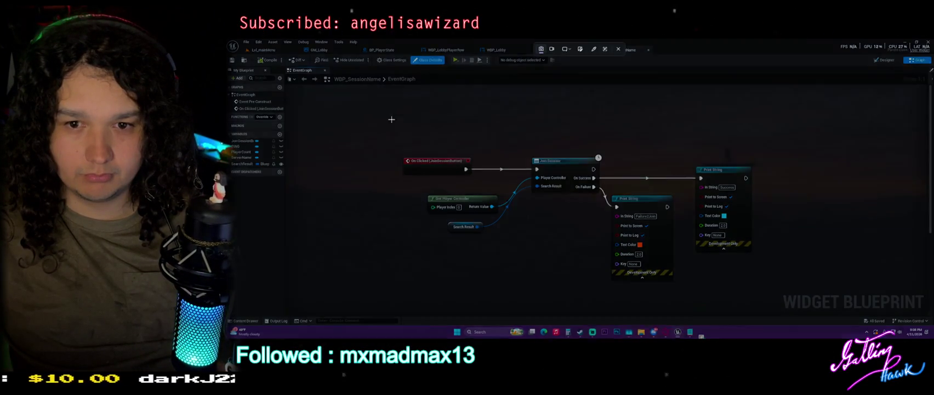
click(619, 49)
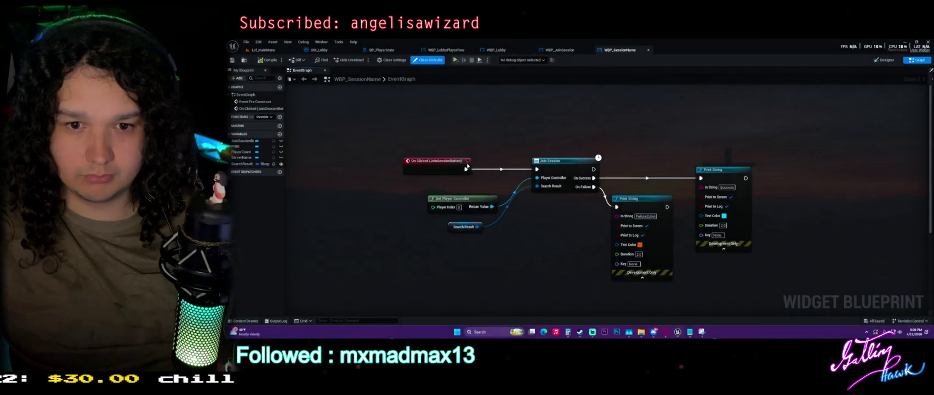
drag(466, 169, 546, 113)
text(join sessi)
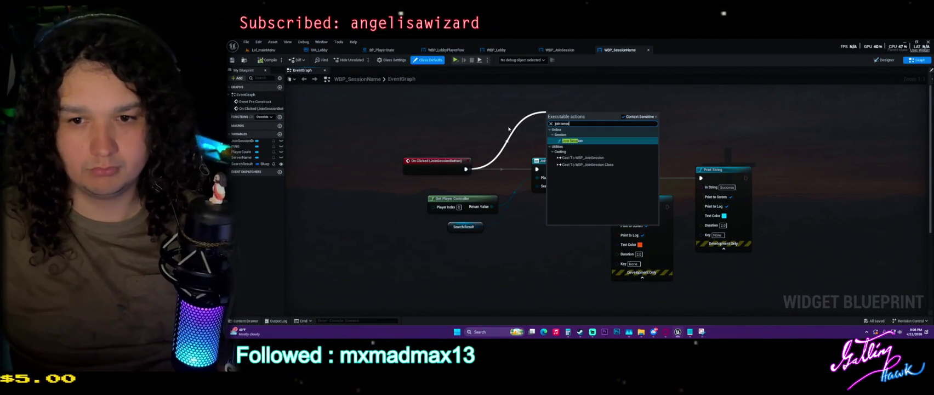
click(507, 169)
Capture the Join Session graph region with Snipping Tool
click(518, 333)
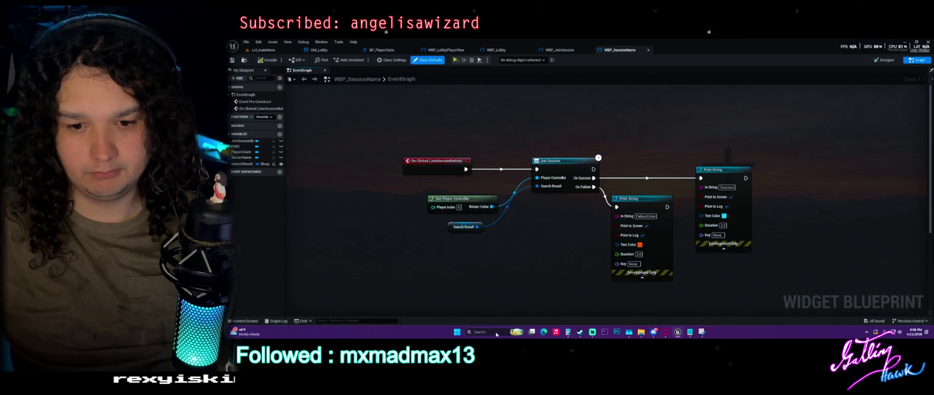
text(snip)
key(Return)
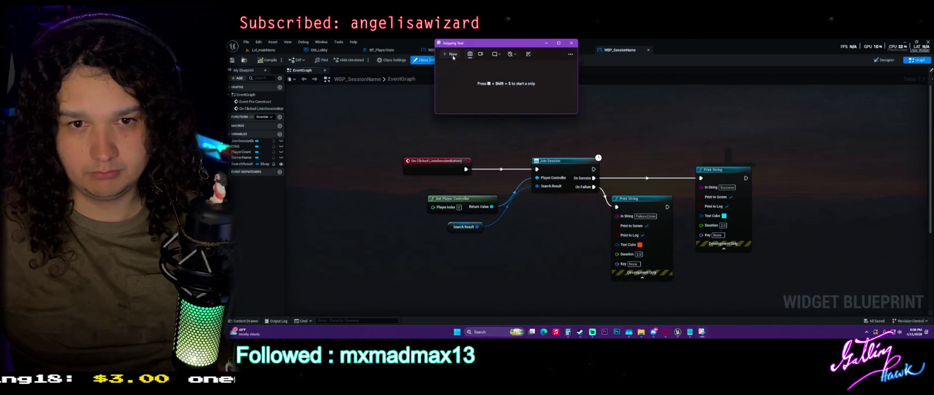
click(451, 54)
drag(374, 110, 790, 300)
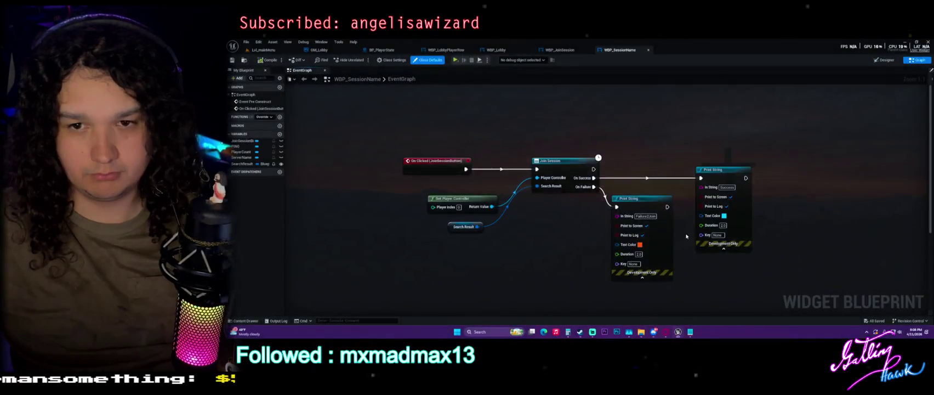
click(755, 43)
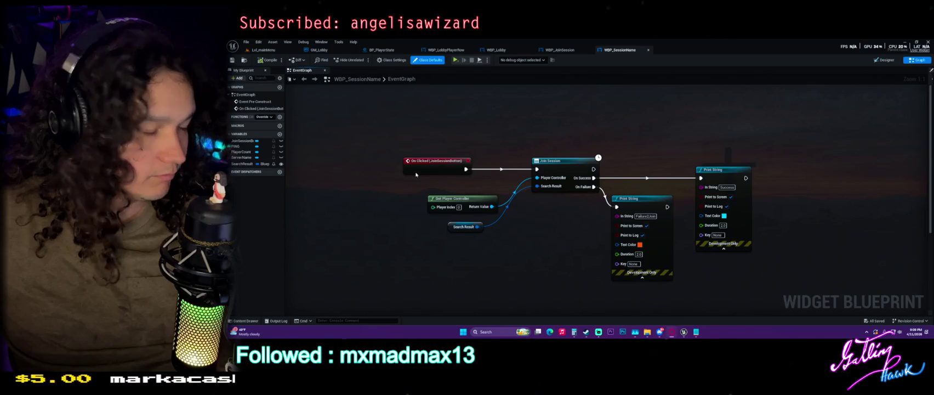
Open WBP_HOSTGAME's event graph and bring its Open Level node into view
click(564, 51)
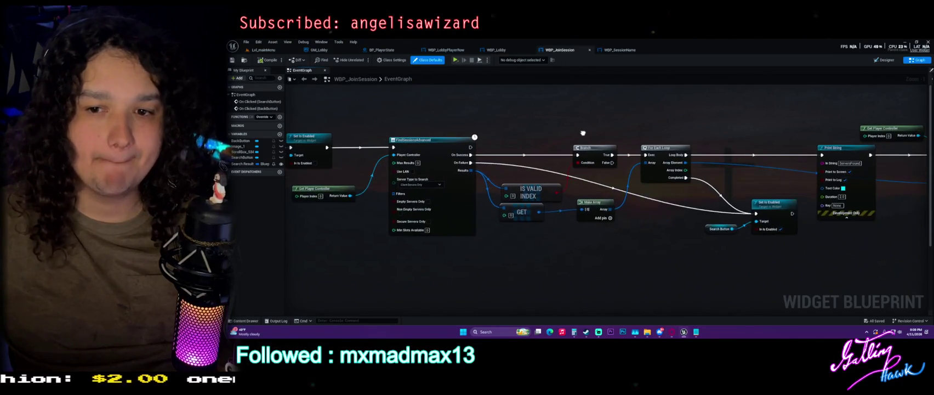
key(ctrl+space)
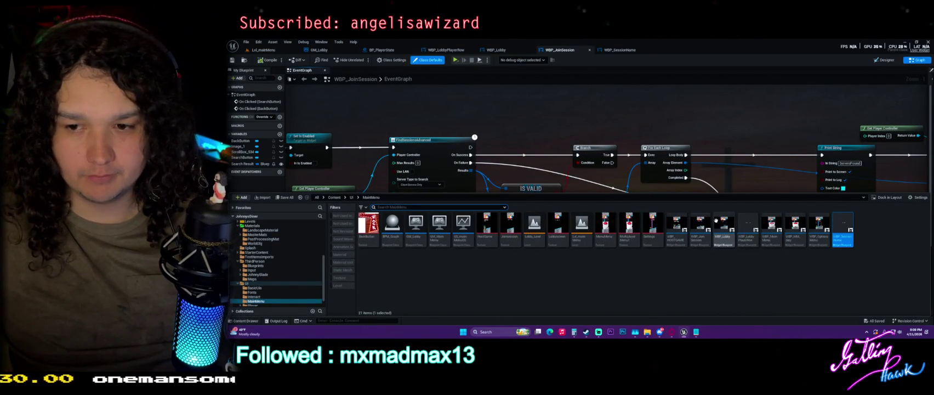
click(677, 226)
double_click(676, 225)
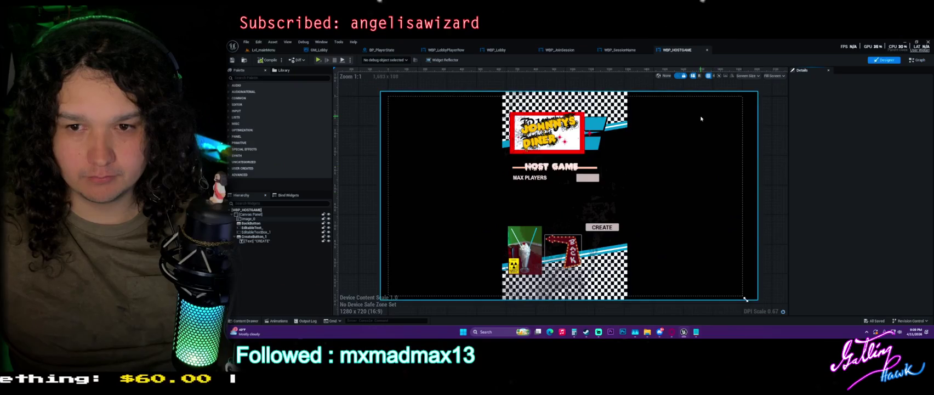
click(917, 60)
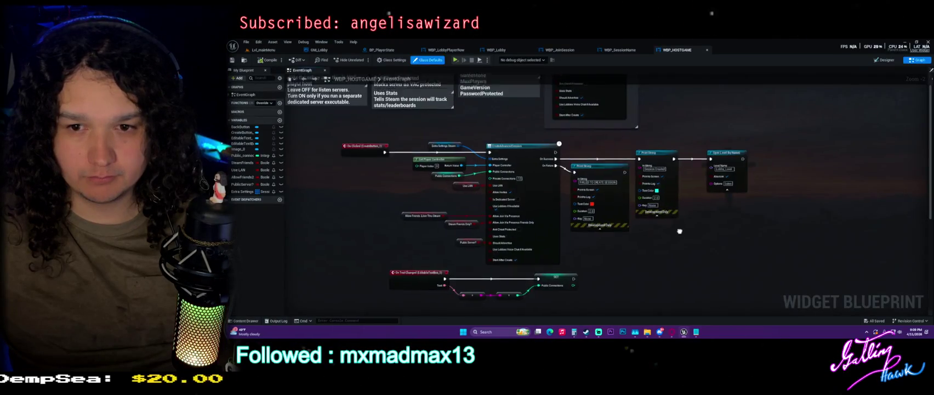
scroll(726, 156, up, 2)
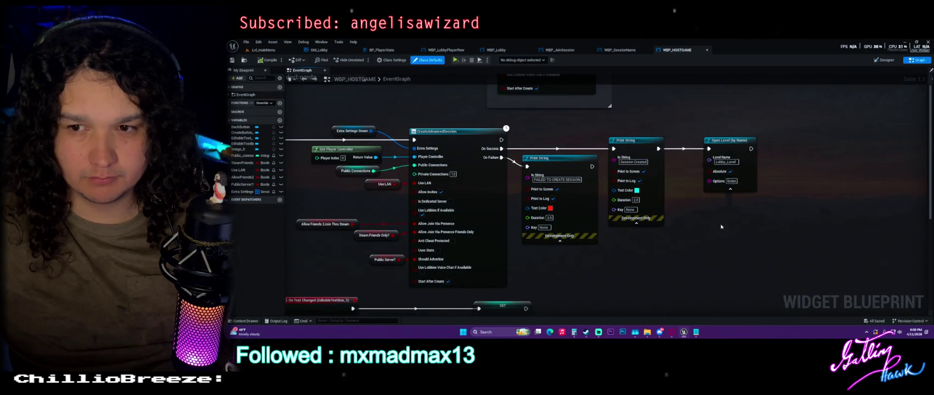
drag(793, 212, 714, 209)
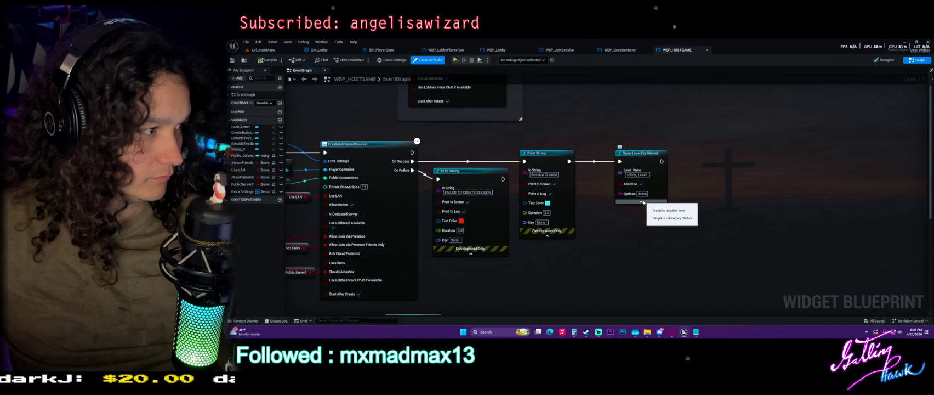
Set the Open Level Options to ?listen and save WBP_HOSTGAME
click(642, 194)
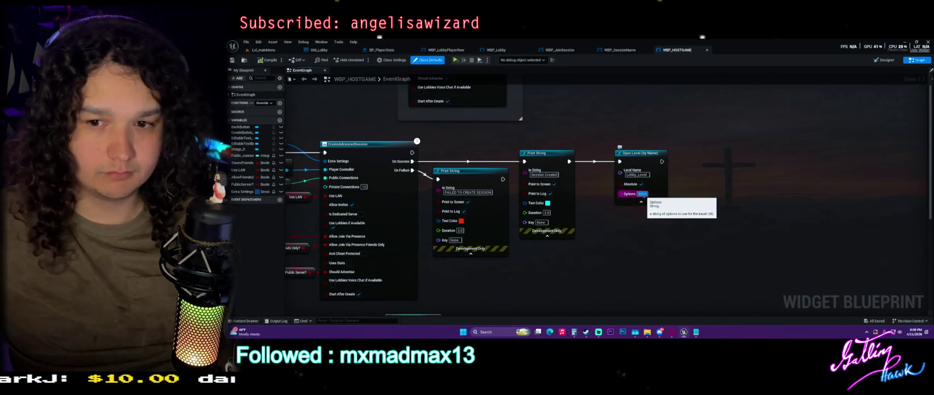
text(listen)
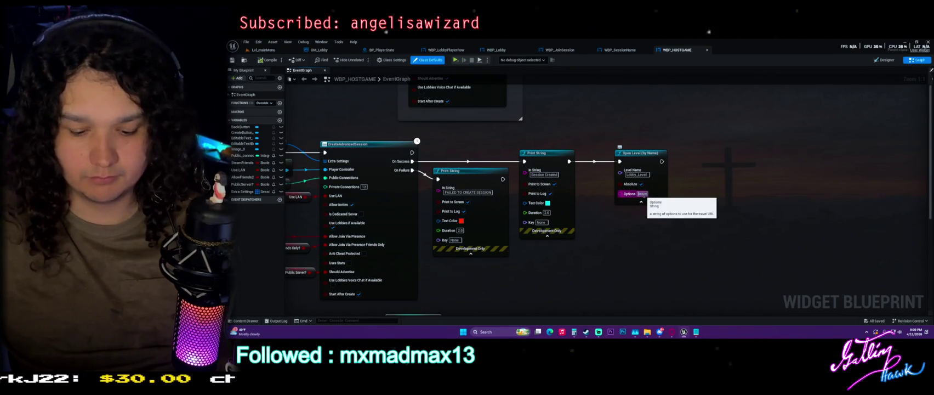
key(Return)
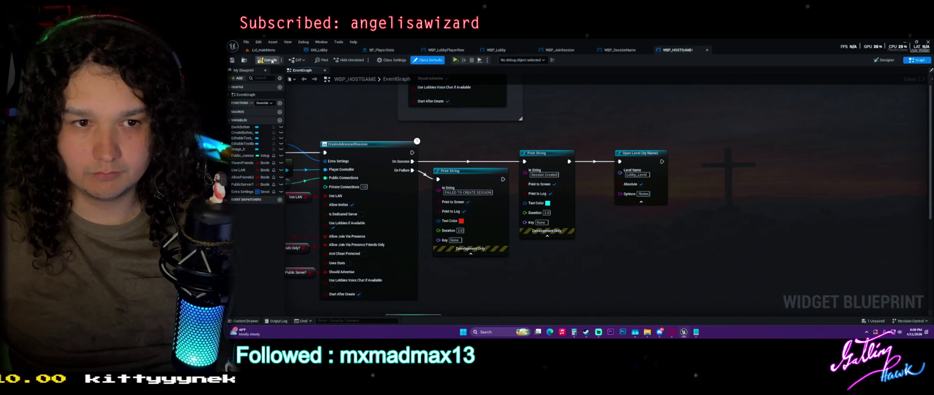
key(ctrl+s)
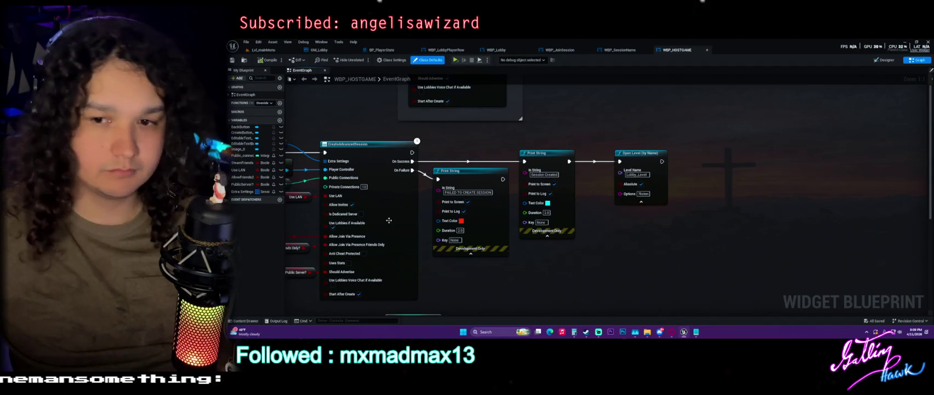
Review the Open Level node's level name, Lobby_Level
click(648, 176)
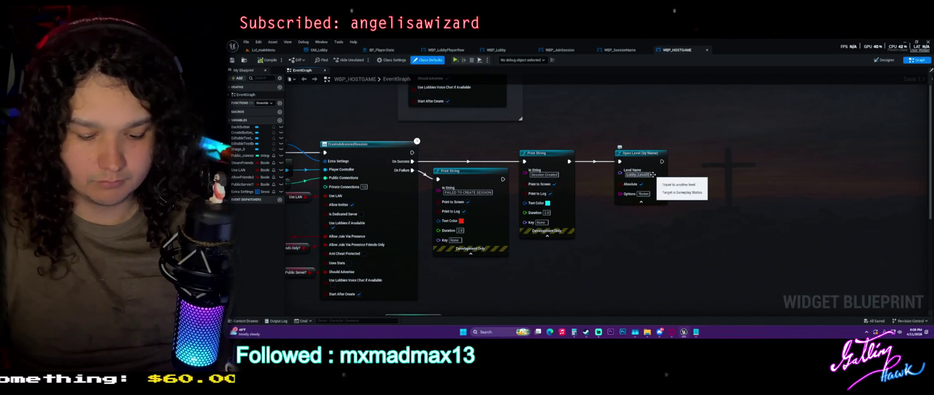
double_click(653, 174)
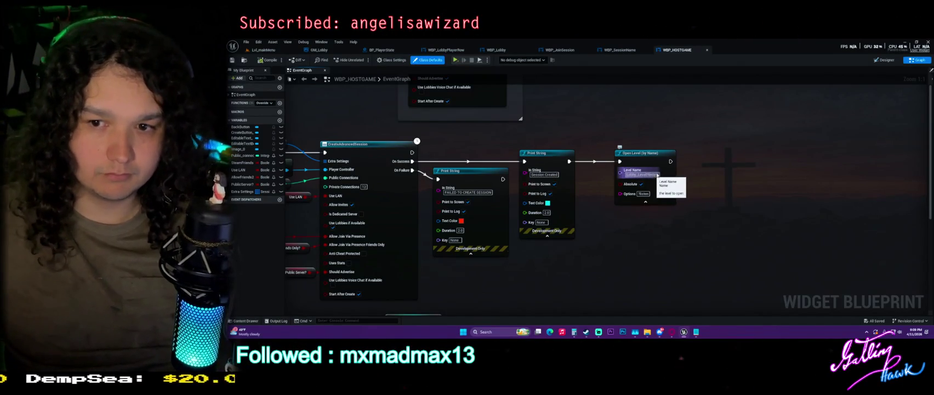
click(746, 165)
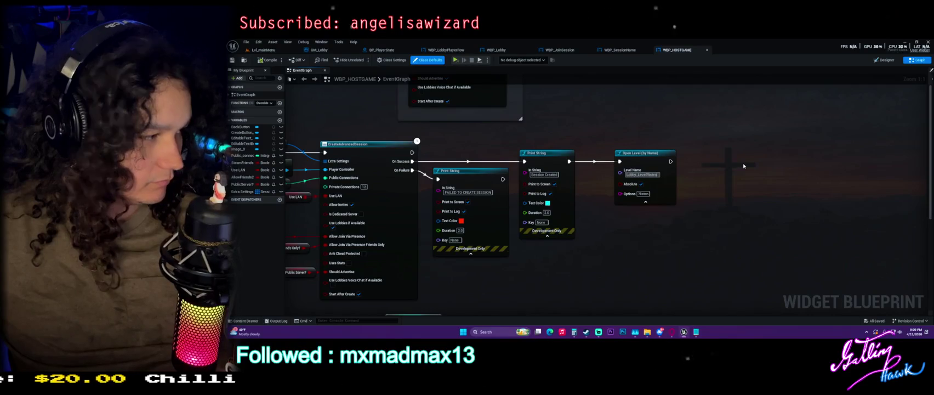
From the level editor, open the Project Launcher and run the saved Win64 package profile
click(274, 50)
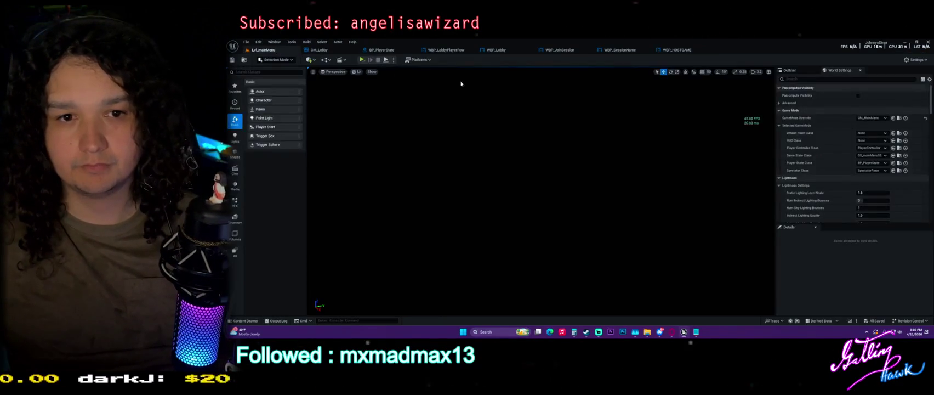
click(420, 59)
click(444, 126)
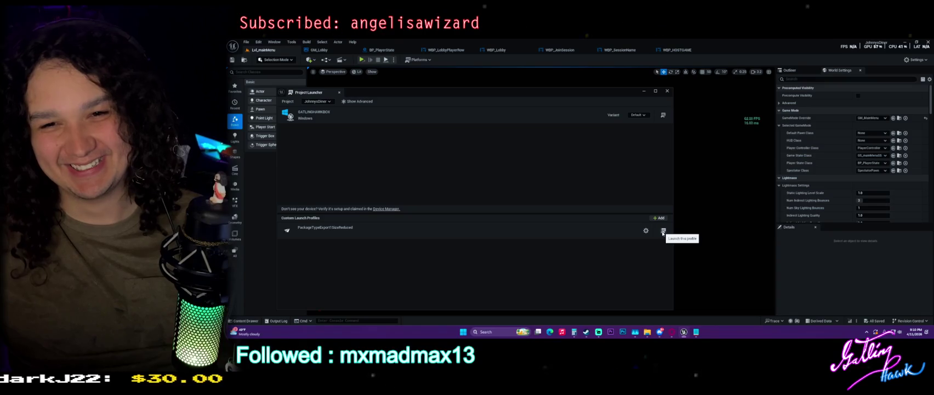
click(663, 232)
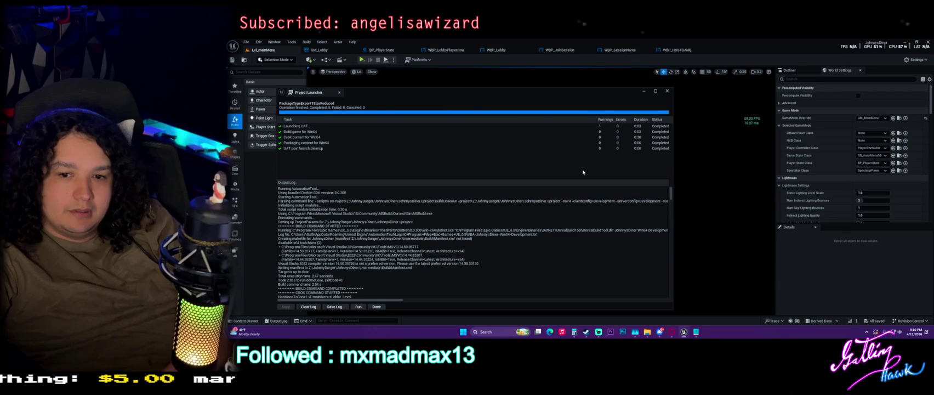
Check the warning line in the Output Log, then dismiss the finished build results
scroll(600, 222, down, 3)
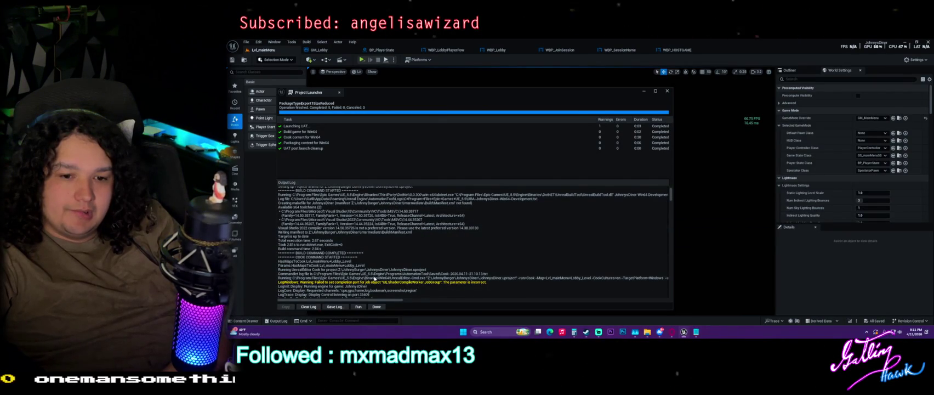
click(391, 282)
scroll(513, 231, up, 3)
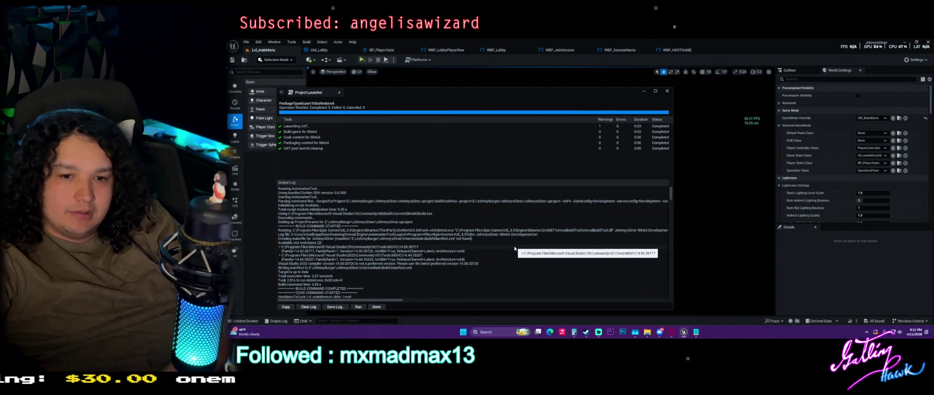
click(377, 307)
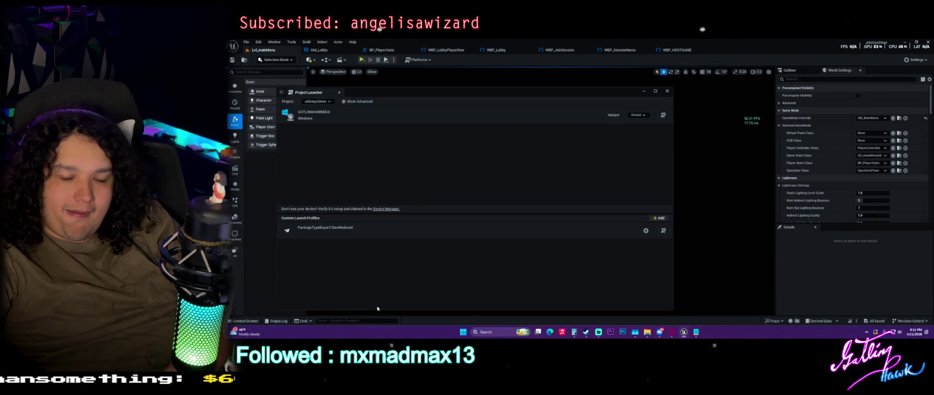
Relaunch the package profile and follow its build, cook and packaging progress
click(664, 231)
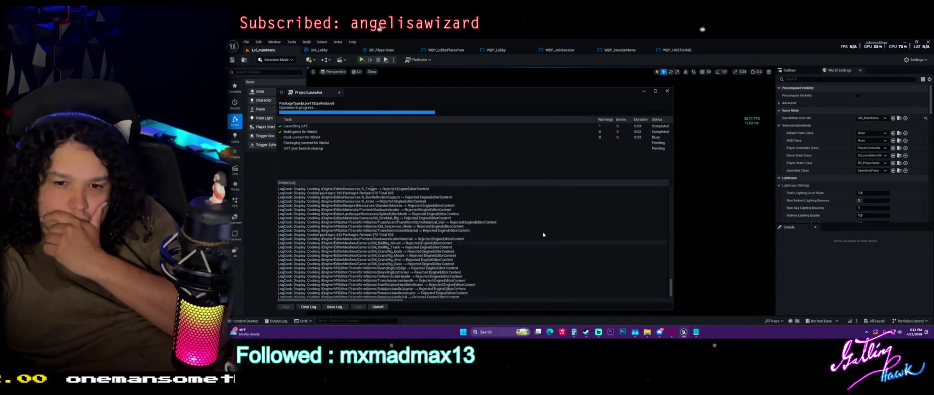
scroll(468, 242, up, 1)
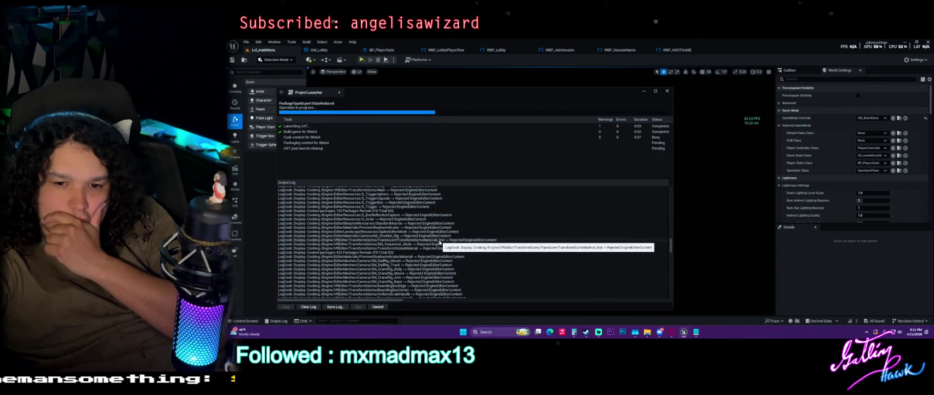
scroll(439, 241, down, 5)
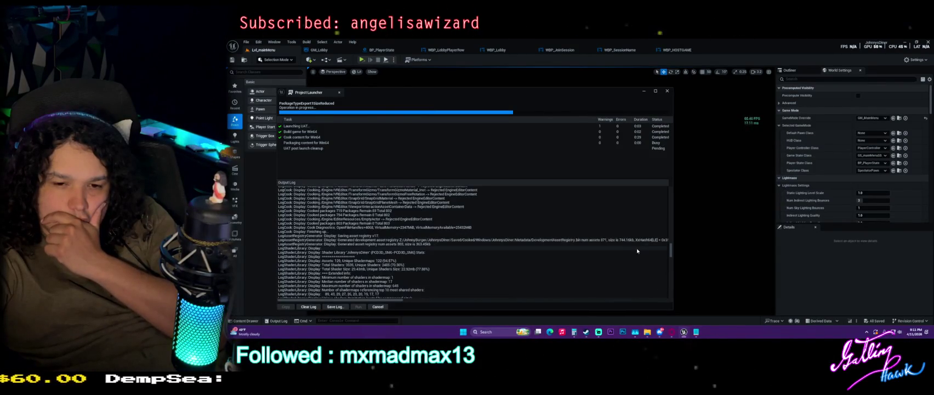
drag(670, 247, 670, 289)
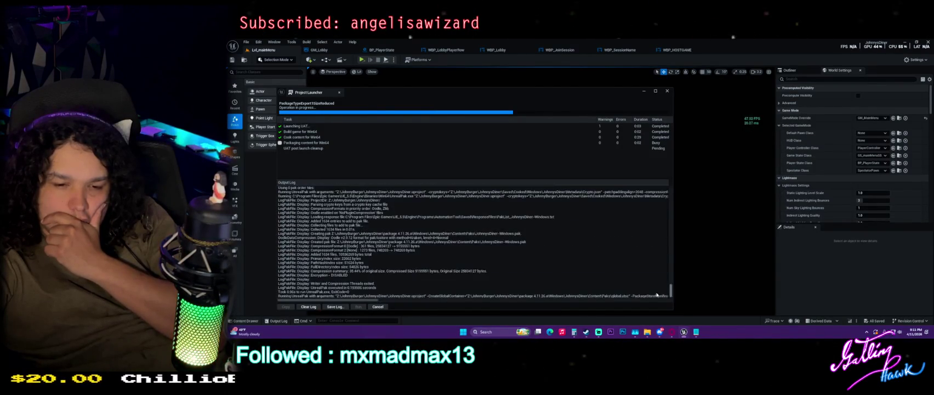